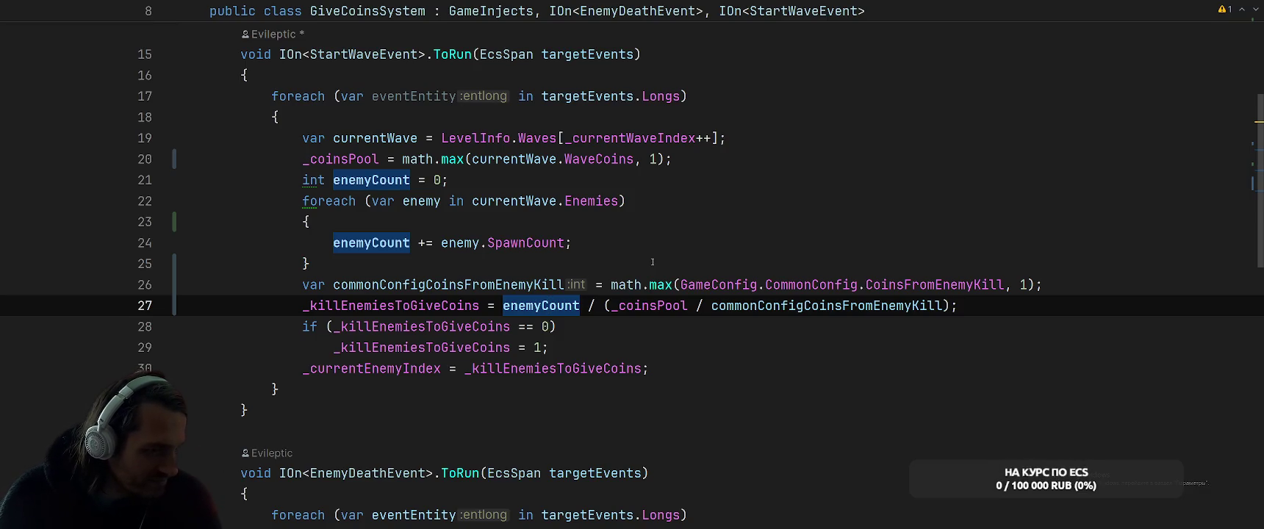
- Trace how StartWaveEvent uses enemyCount, _coinsPool and commonConfigCoinsFromEnemyKill, then let Unity reload scripts
click(679, 301)
click(784, 305)
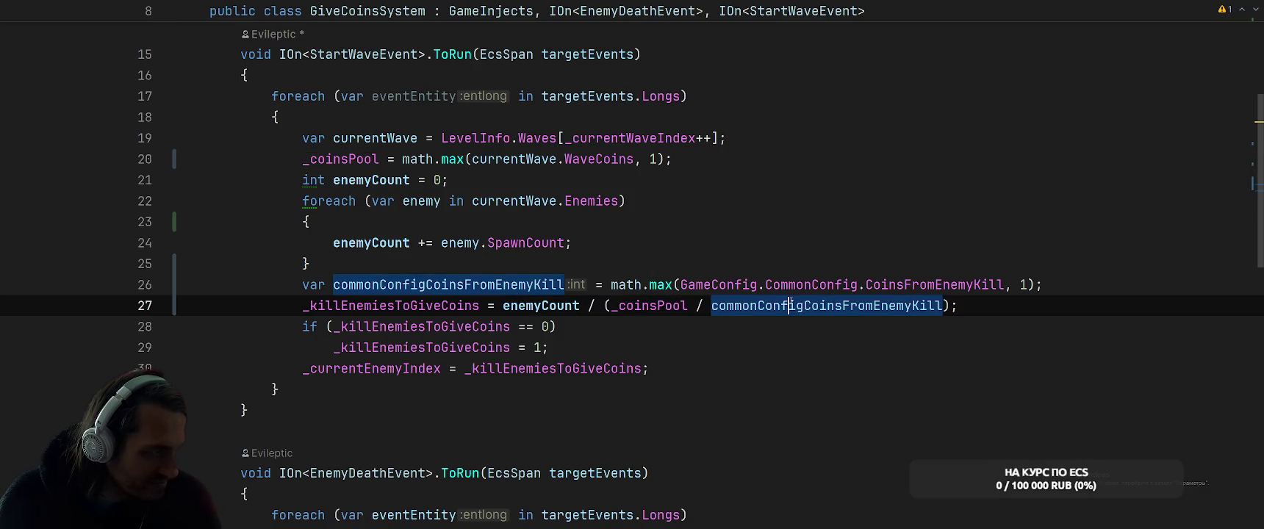
click(788, 232)
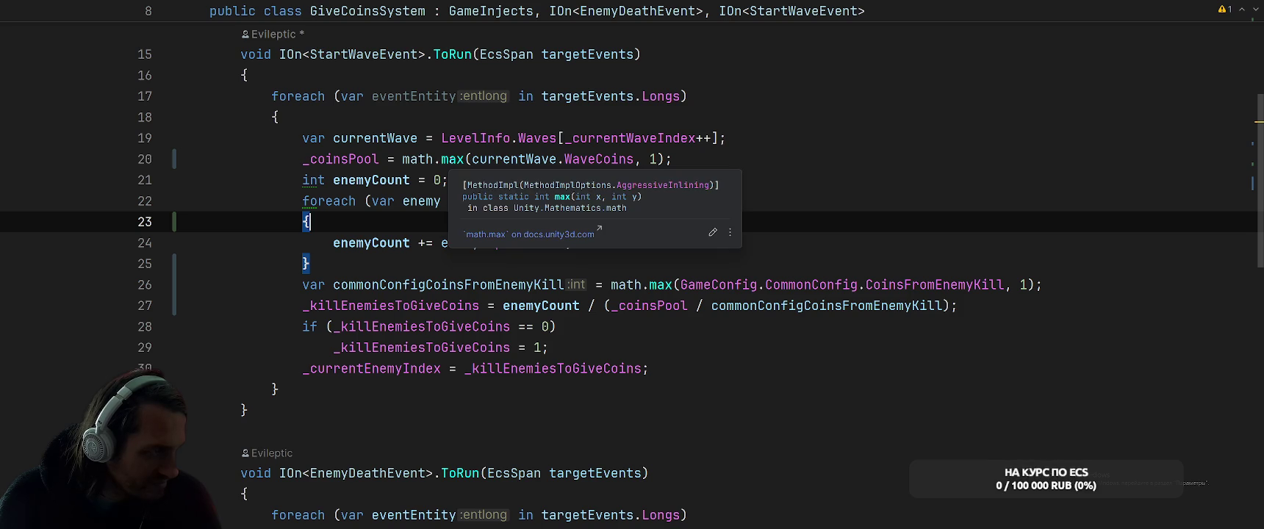
click(818, 171)
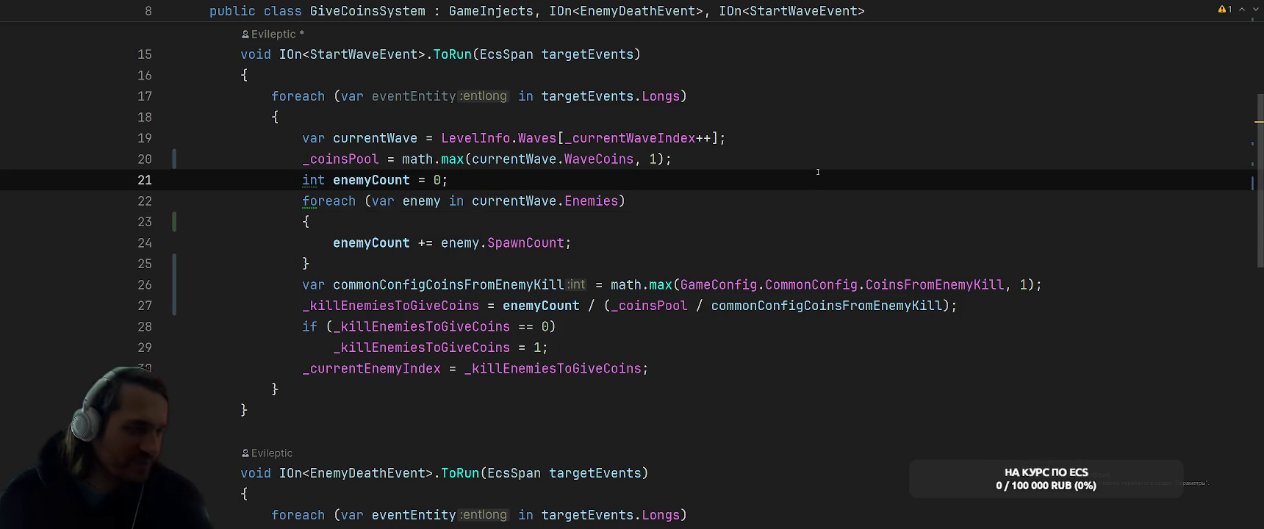
click(797, 227)
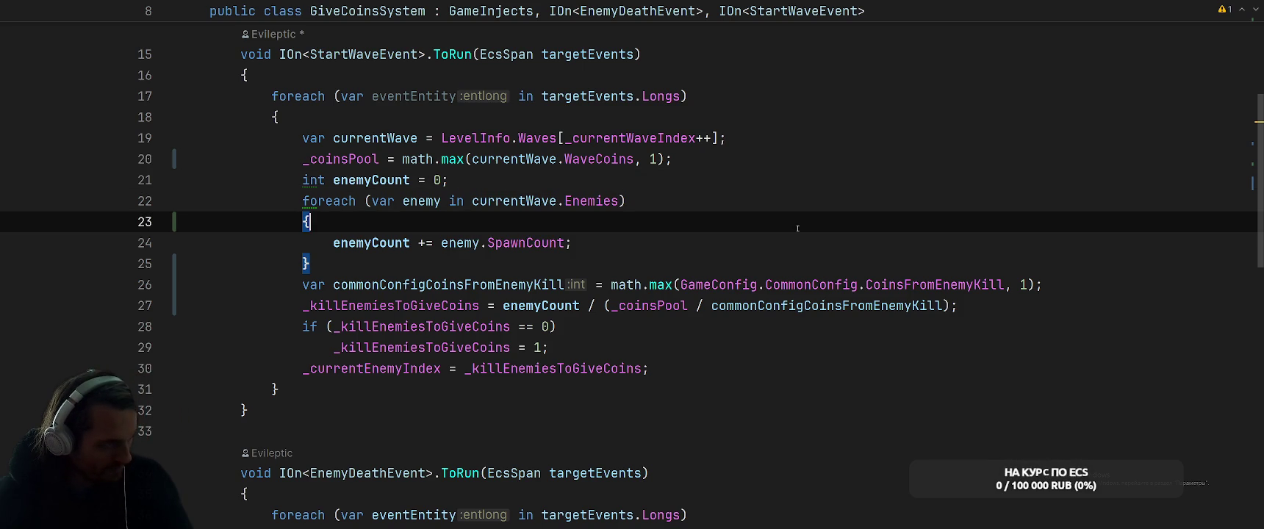
key(alt+Tab)
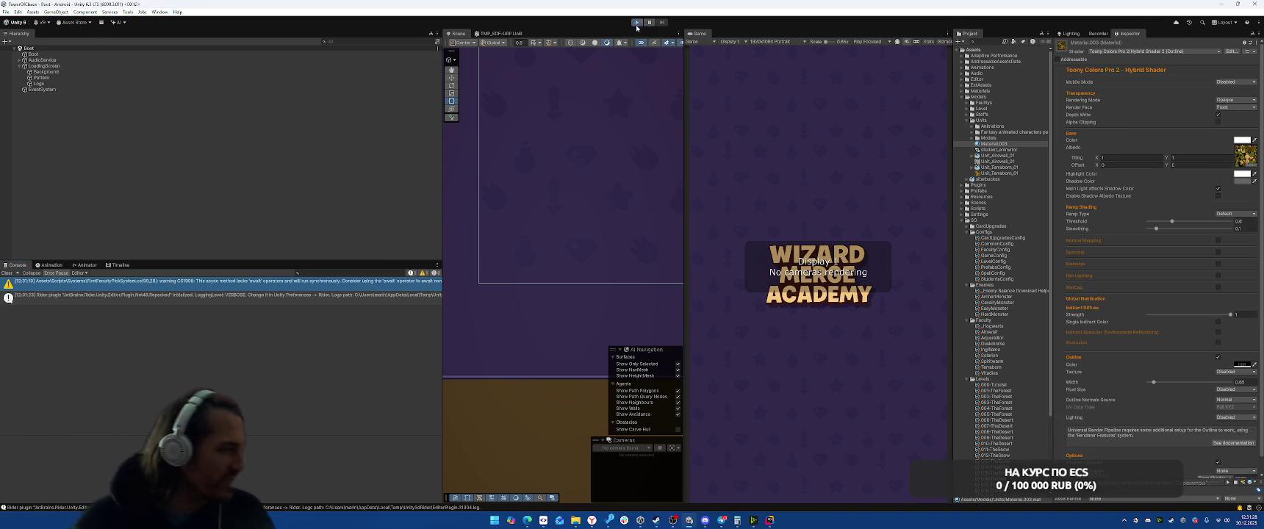
- Play the forest level, place a building, then open the DivideByZeroException's source line in Rider
key(ctrl+p)
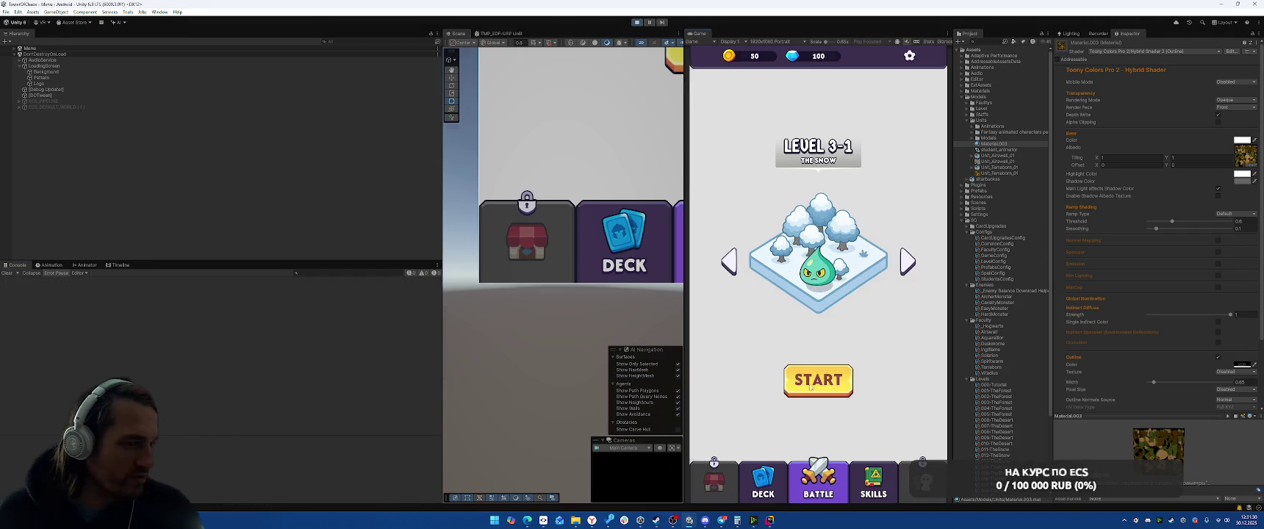
click(810, 384)
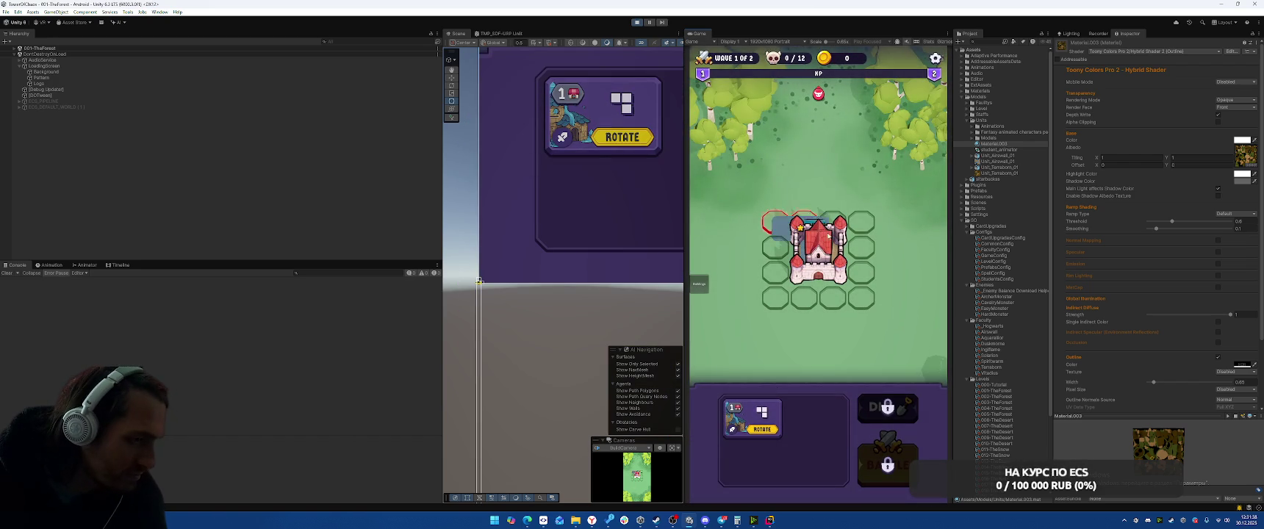
click(753, 415)
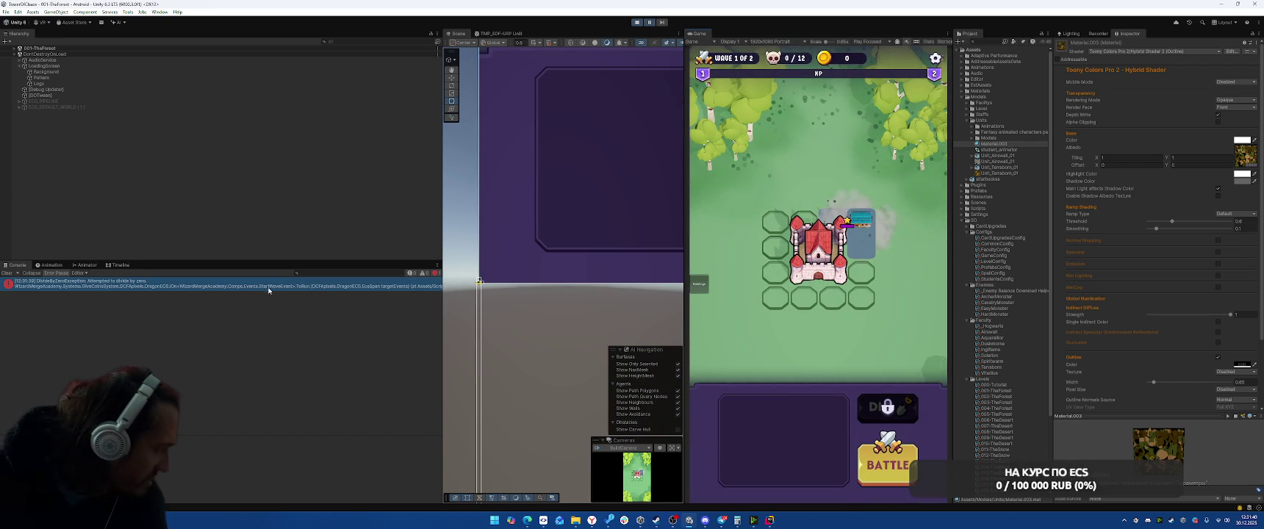
click(266, 287)
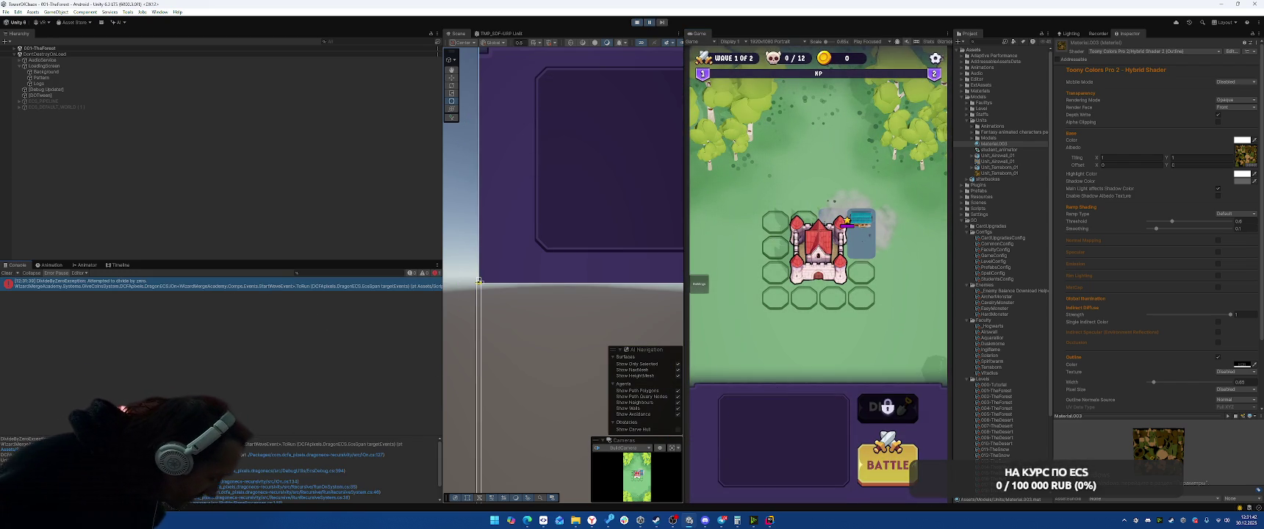
double_click(411, 285)
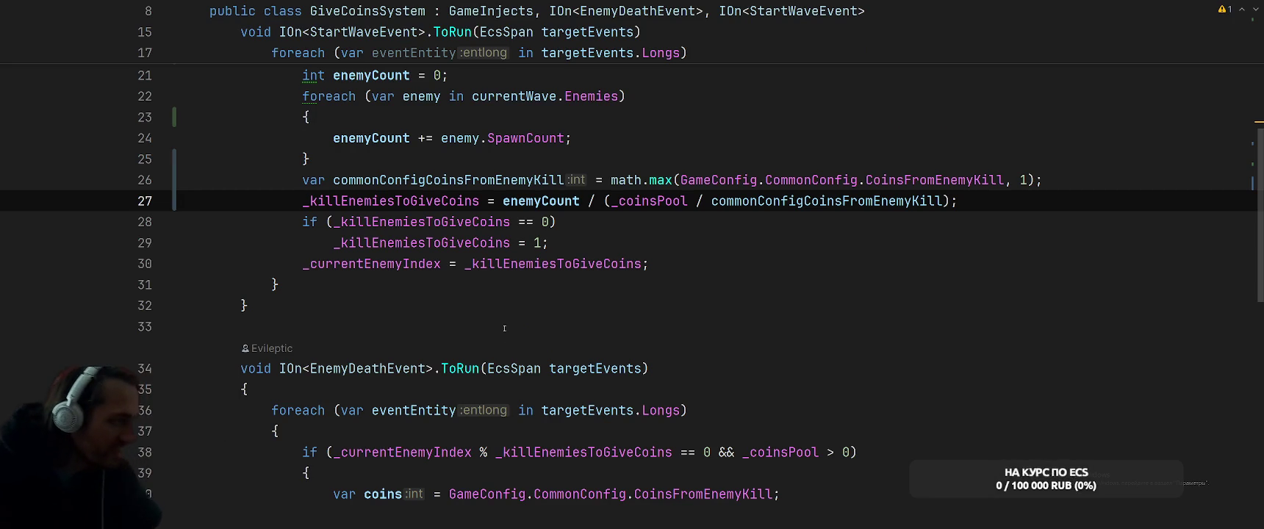
- Inspect the variables in line 27's enemyCount / coin-ratio division
scroll(504, 328, up, 2)
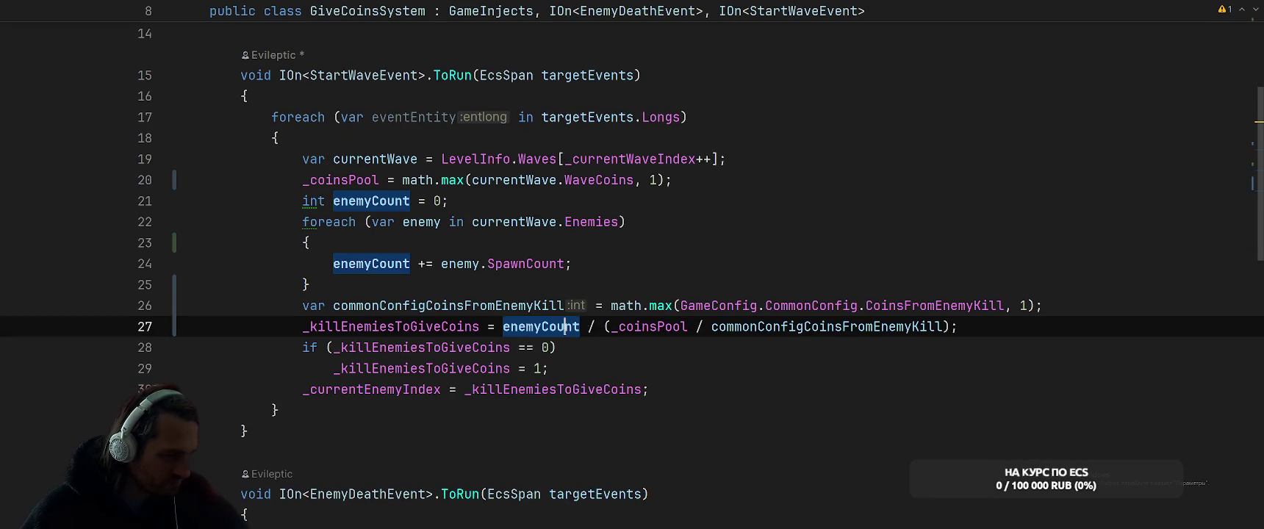
click(772, 326)
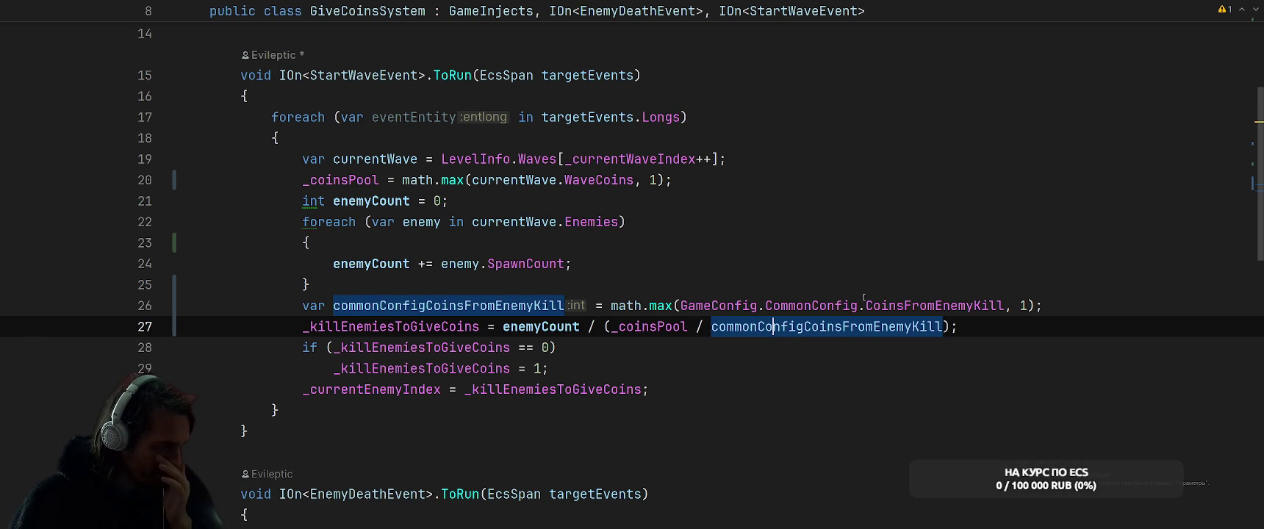
click(641, 326)
click(494, 180)
click(596, 180)
click(342, 180)
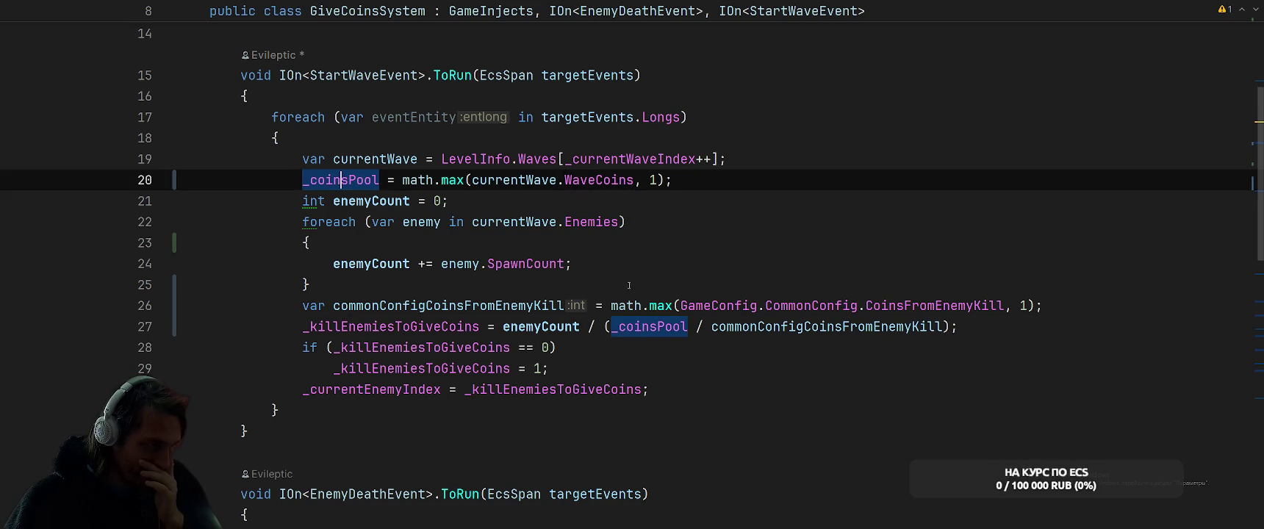
click(543, 328)
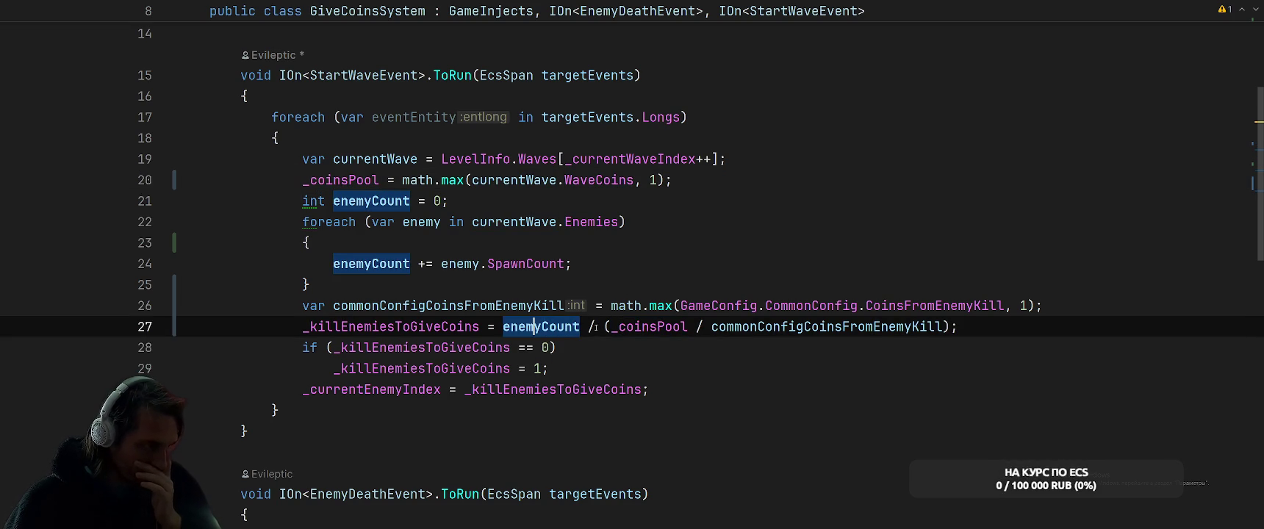
drag(604, 326, 945, 327)
key(ctrl+c)
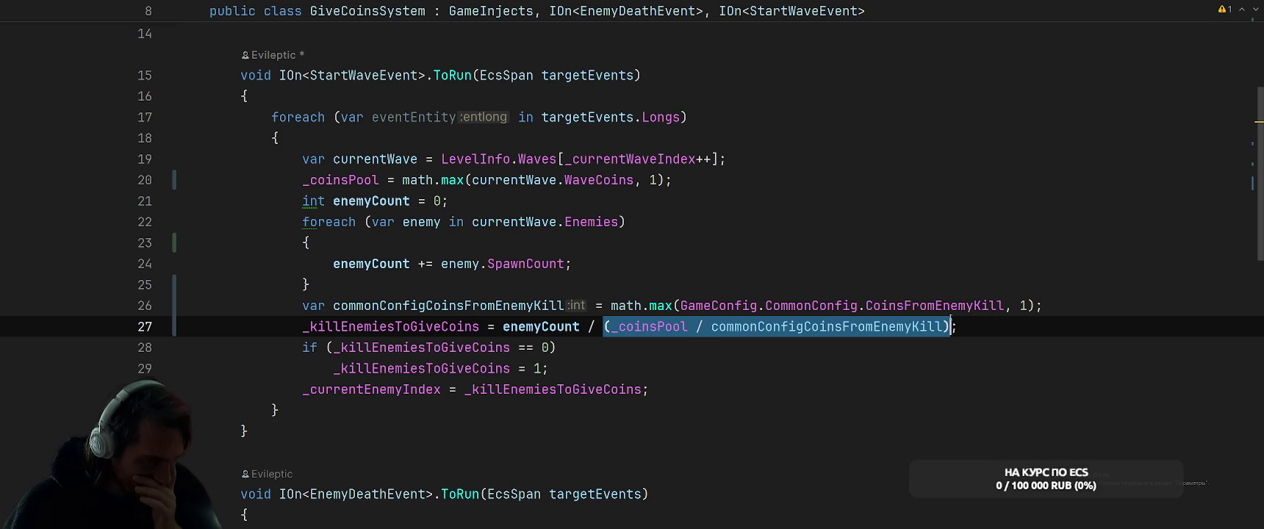
- Set a breakpoint on line 27 and attach the debugger to the Unity Editor
click(952, 214)
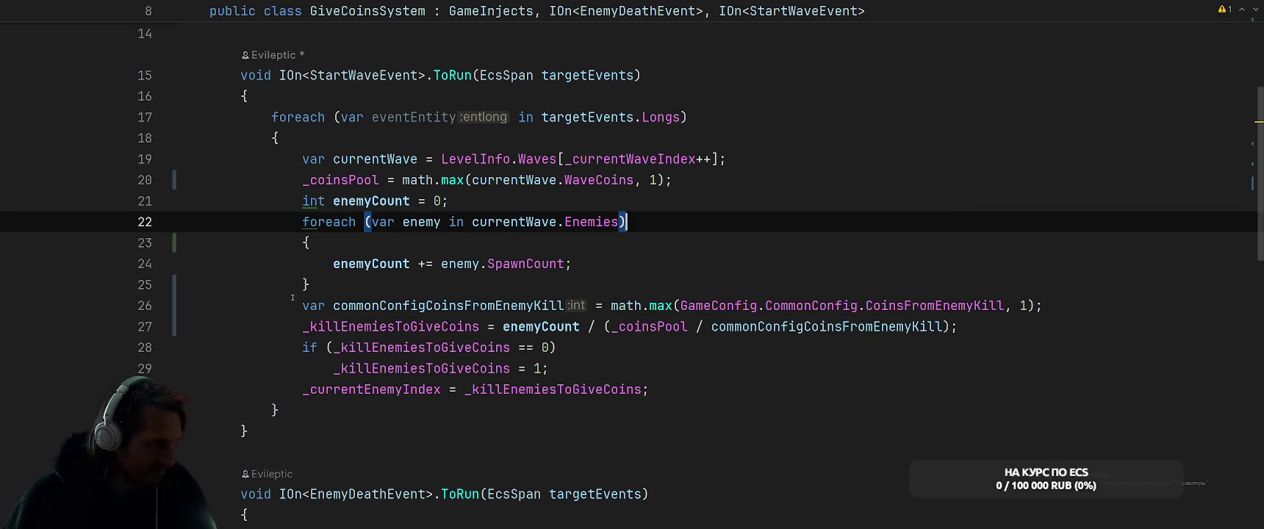
click(136, 328)
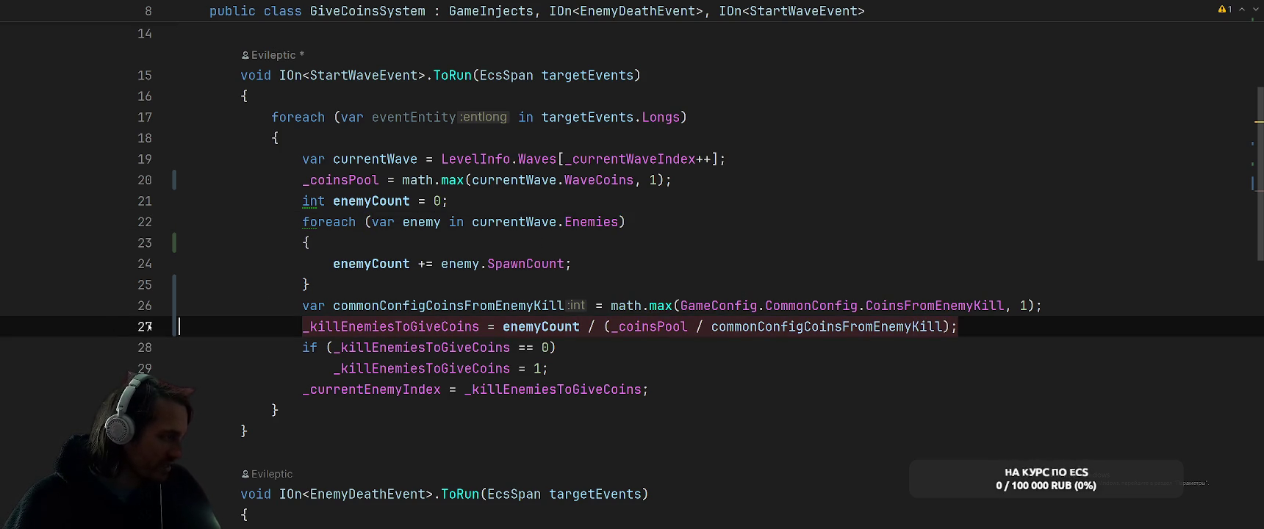
click(220, 6)
key(Escape)
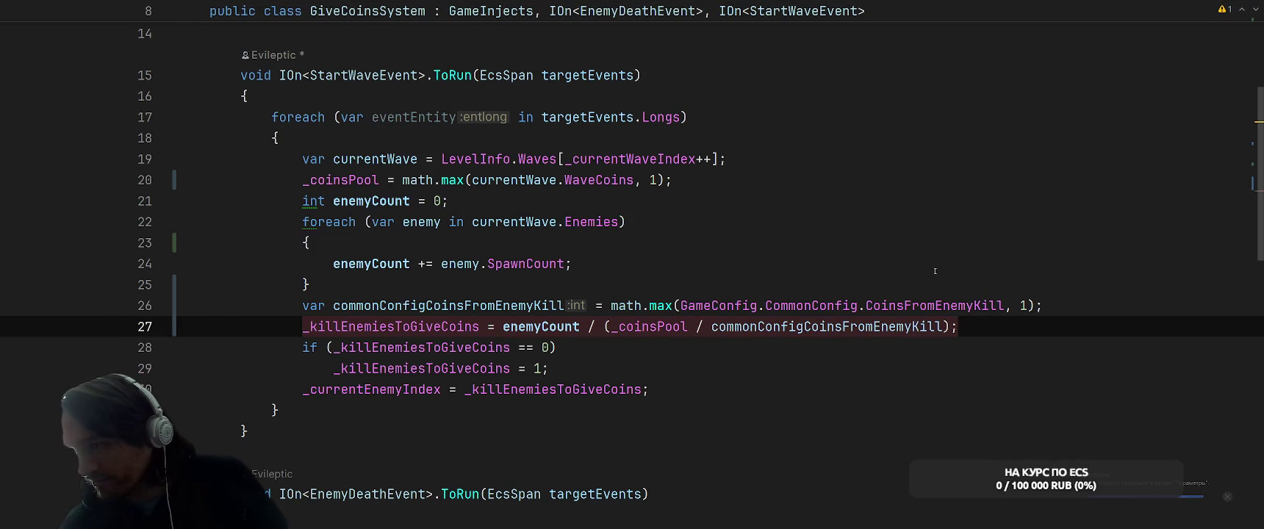
key(alt+Tab)
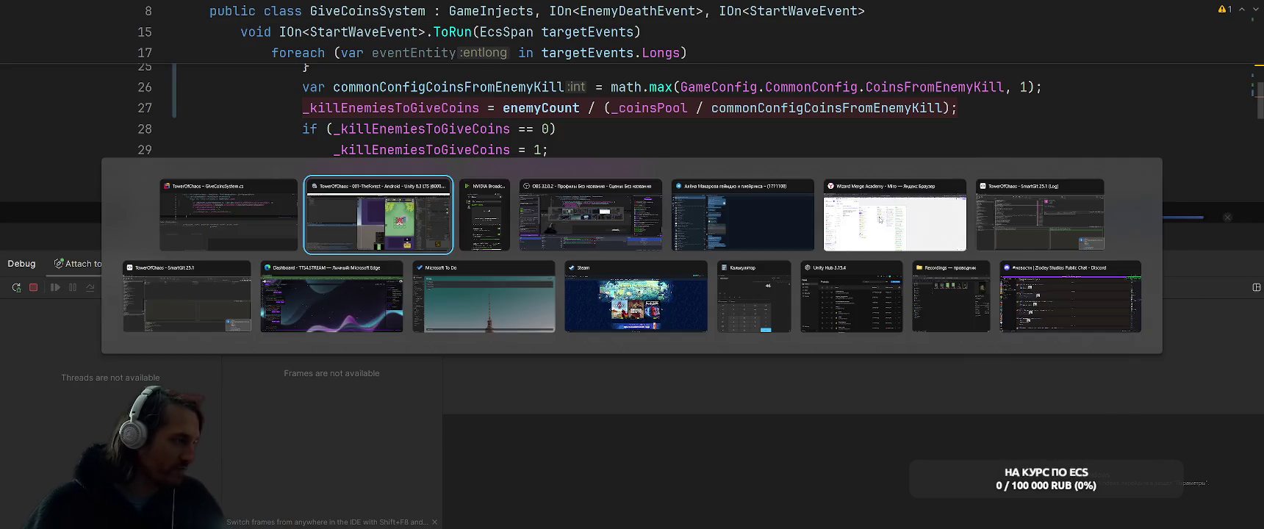
- Restart Play mode, start the forest level and pick Terraborn to hit the line 27 breakpoint
click(638, 22)
click(637, 22)
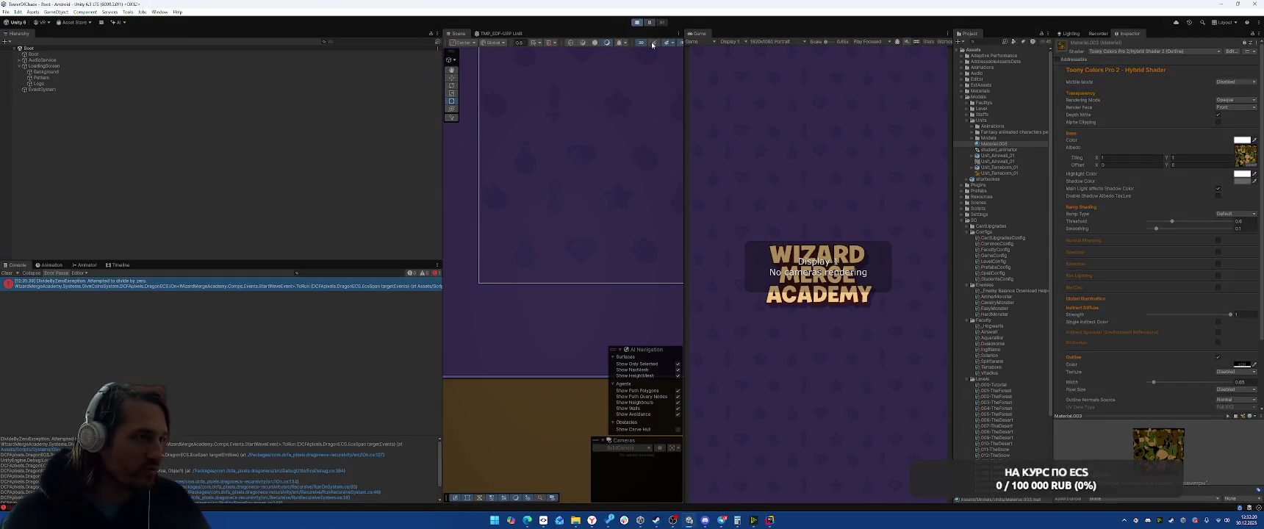
click(797, 394)
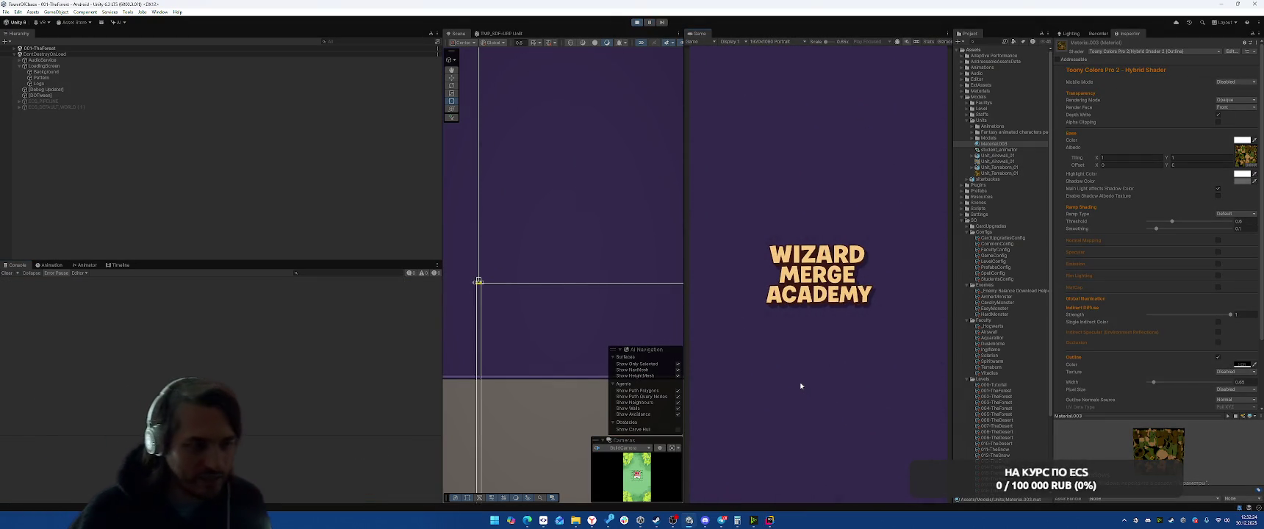
click(749, 273)
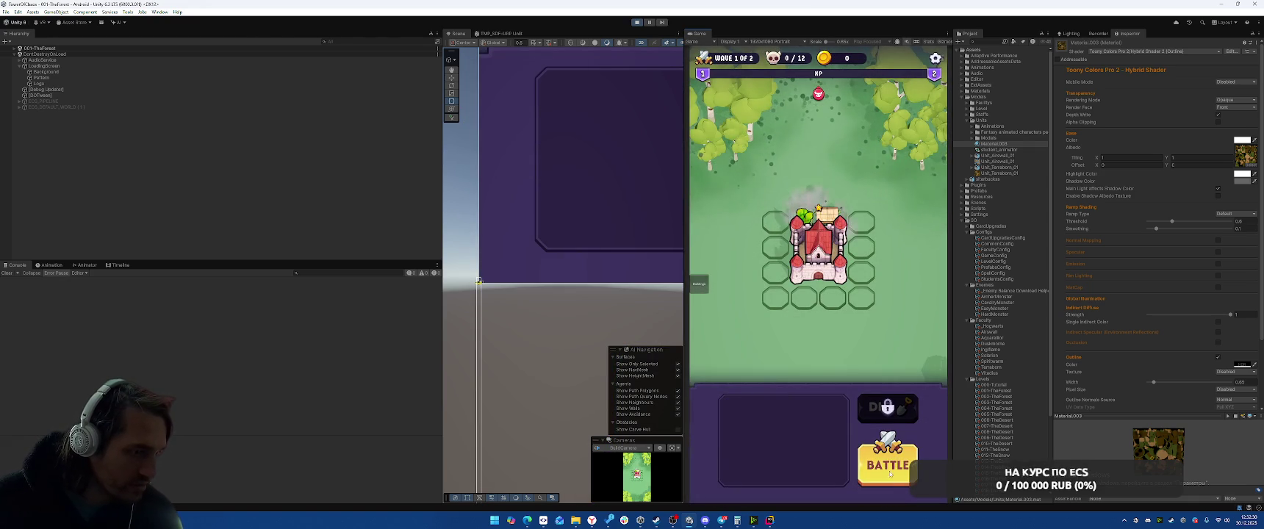
scroll(686, 191, up, 2)
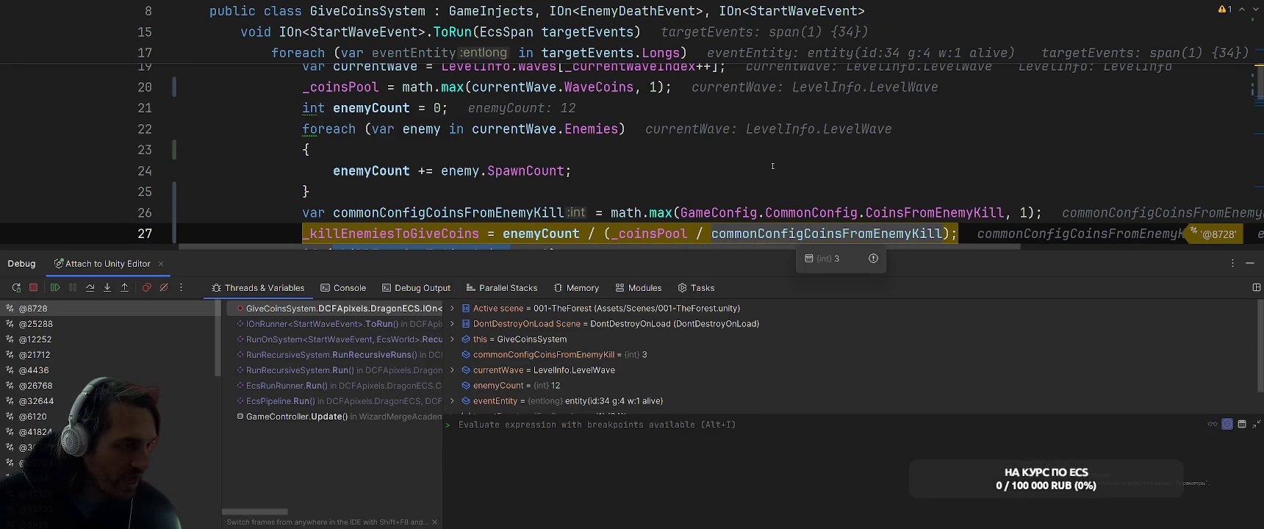
- Evaluate the coins-per-kill ratio and _coinsPool in the debugger, then stop debugging
scroll(773, 166, down, 1)
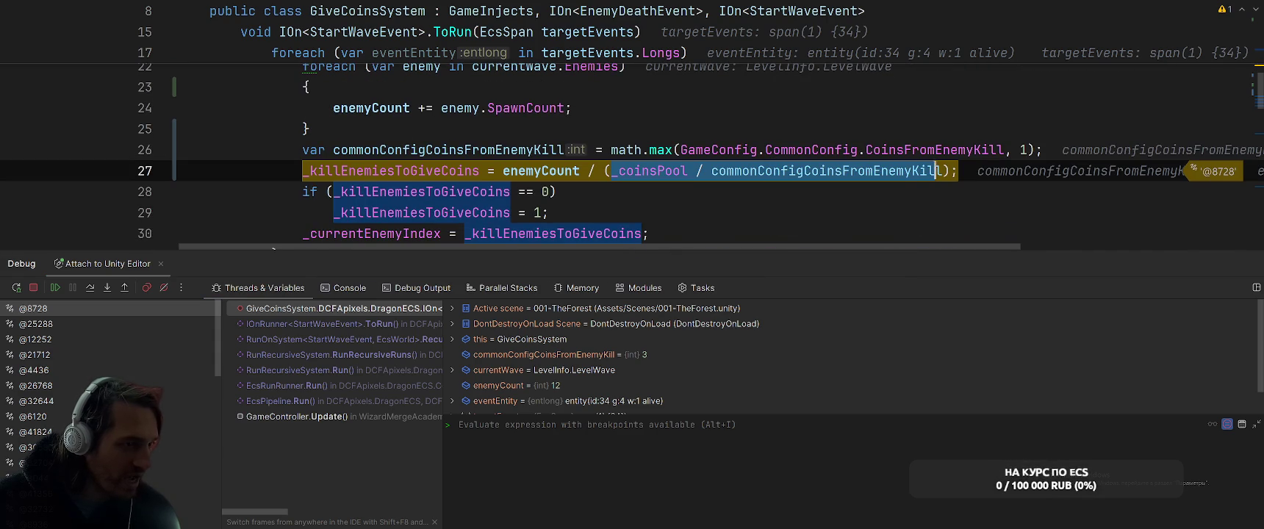
drag(925, 169, 938, 167)
click(762, 116)
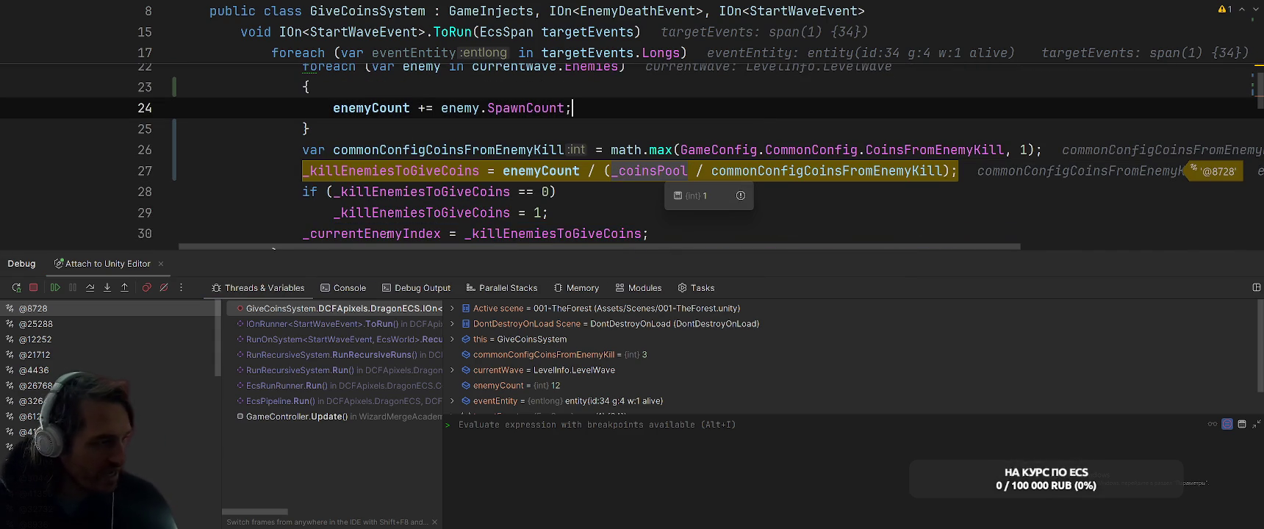
click(625, 172)
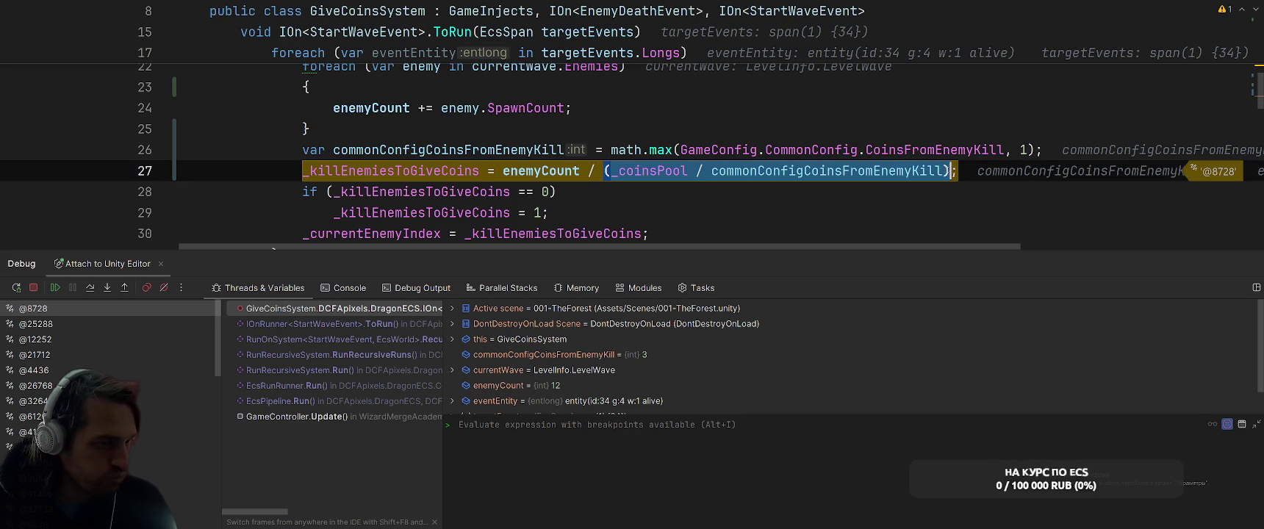
key(ctrl+v)
key(Return)
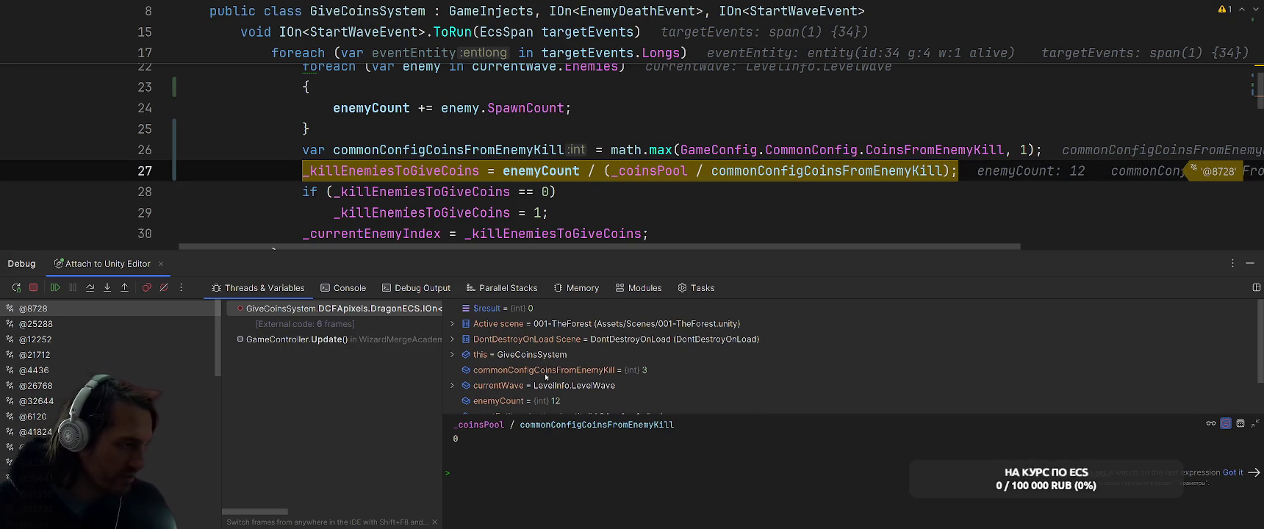
click(35, 287)
- Extract the ratio into configCoinsFromEnemyKill and clamp it with math.max(..., 1)
drag(605, 171, 943, 173)
key(ctrl+alt+v)
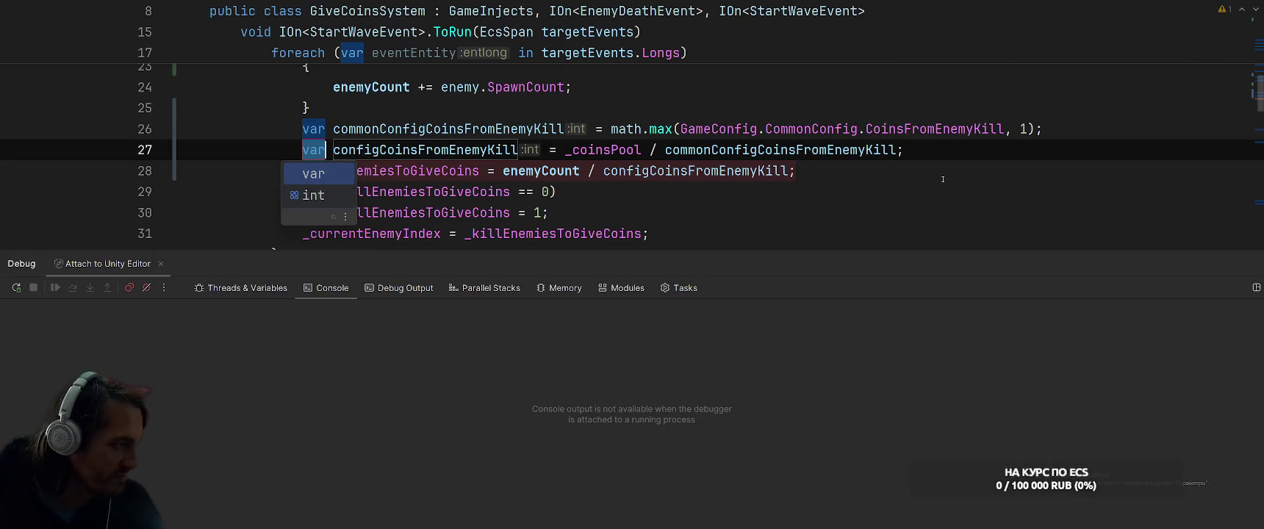
key(Return)
drag(610, 129, 627, 129)
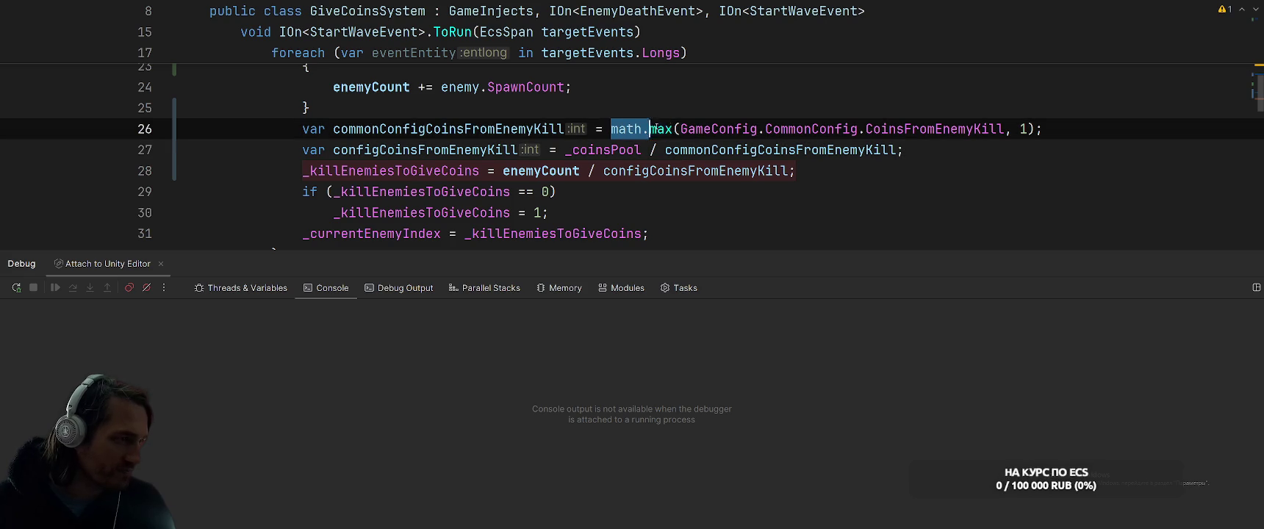
key(ctrl+c)
click(565, 150)
key(ctrl+v)
click(944, 150)
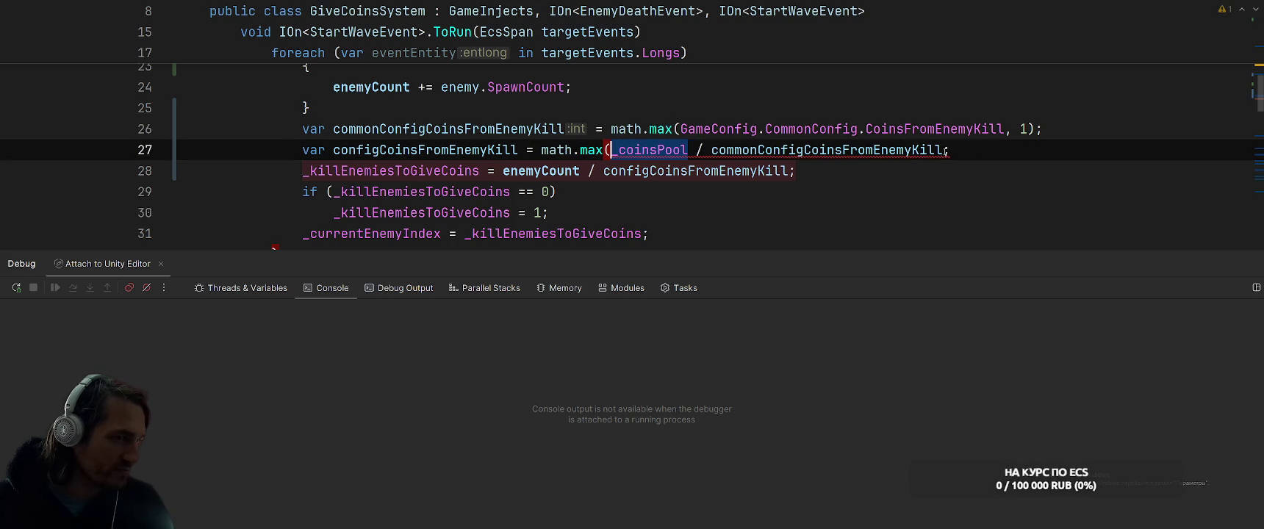
text(,1))
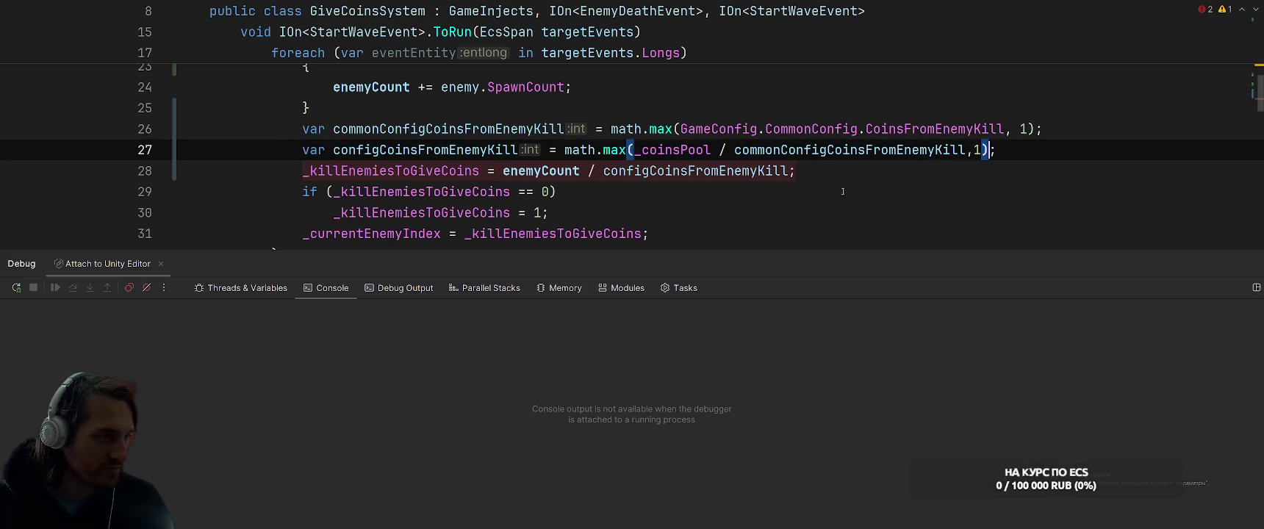
click(885, 188)
key(alt+Tab)
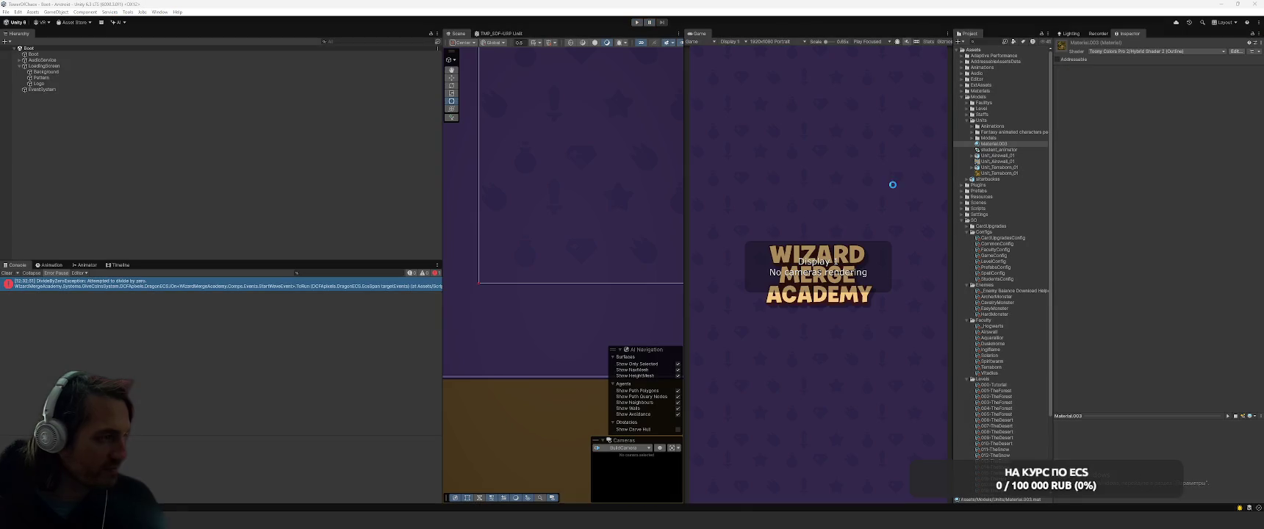
- Play, clear the Console, start Level 3-1 with the Airswall faculty and press BATTLE
click(638, 23)
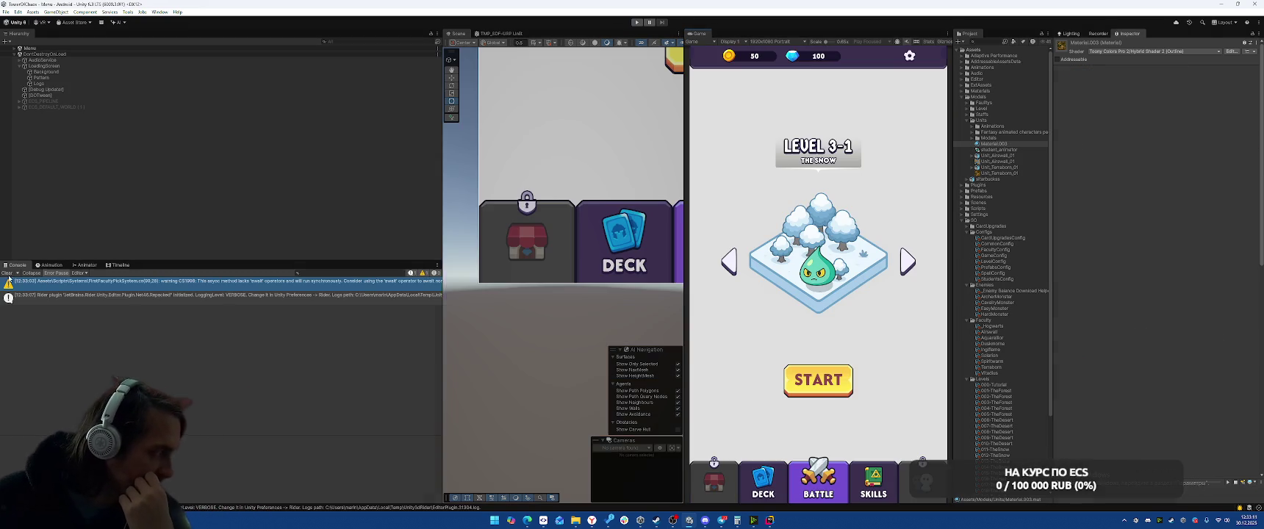
click(7, 273)
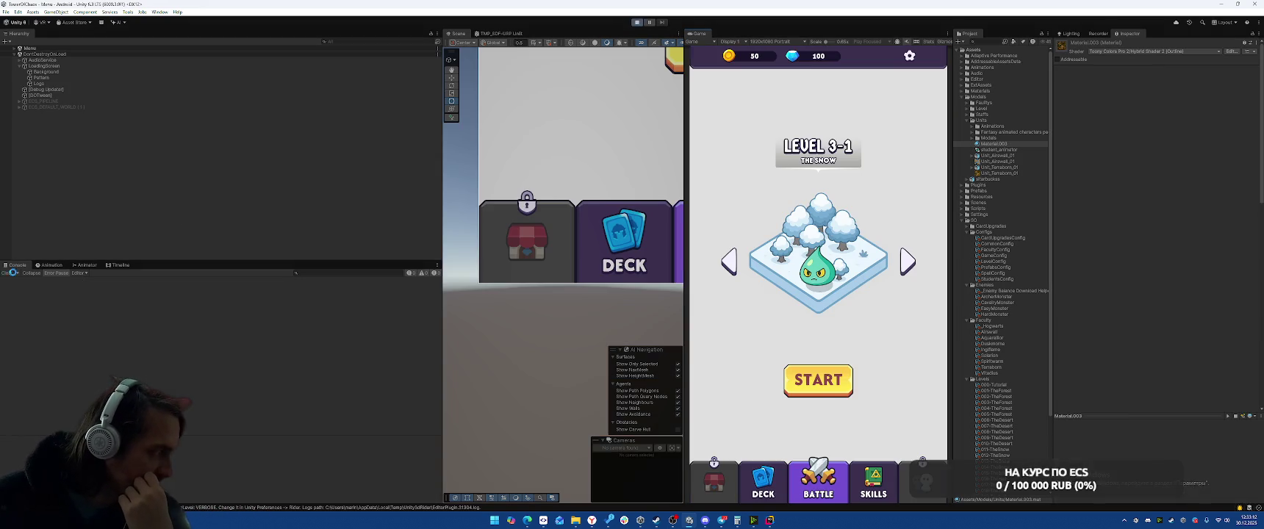
click(821, 397)
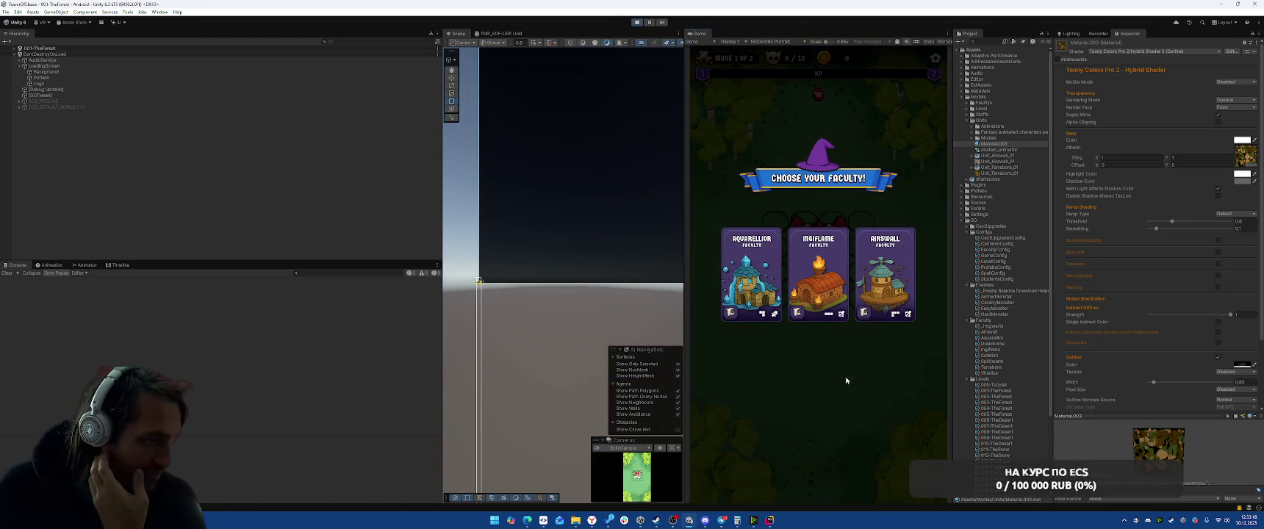
click(885, 274)
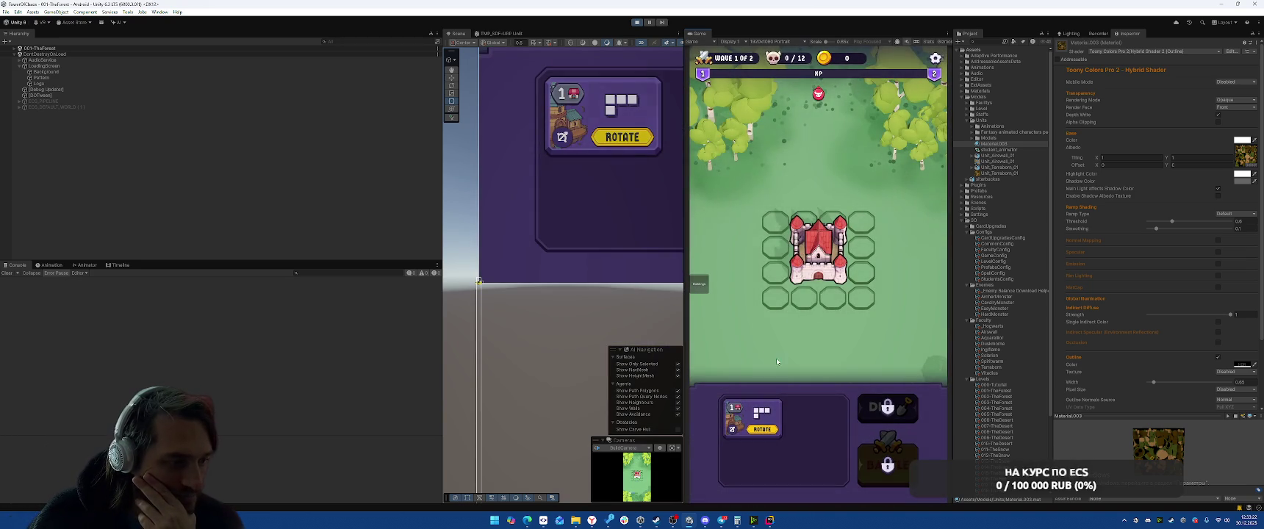
click(895, 460)
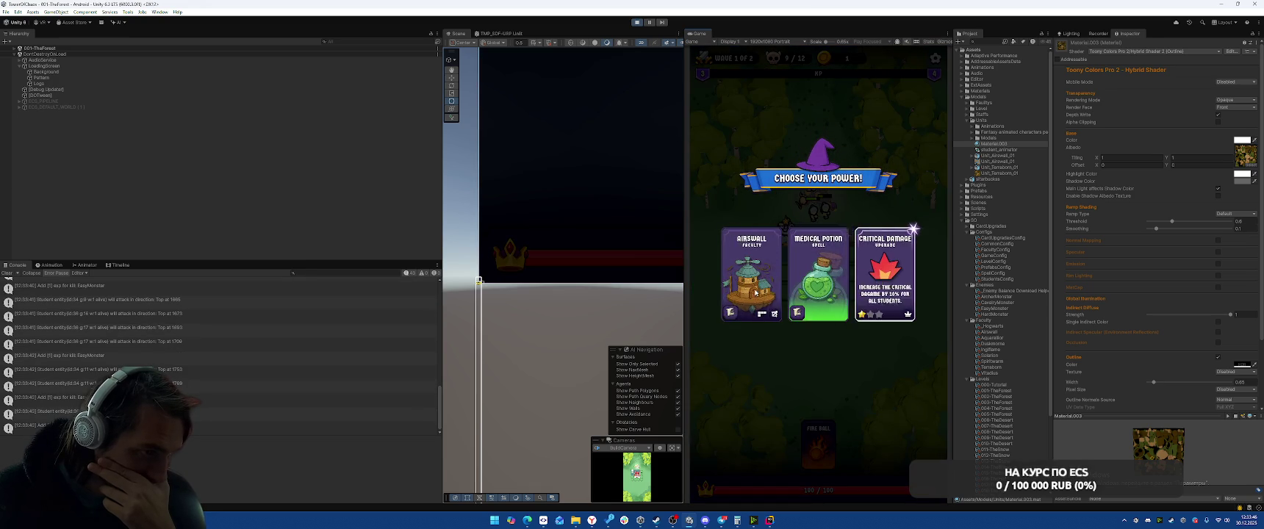
- Pick the Airswall power card, rotate and place the piece beside the castle, then start the battle
click(737, 327)
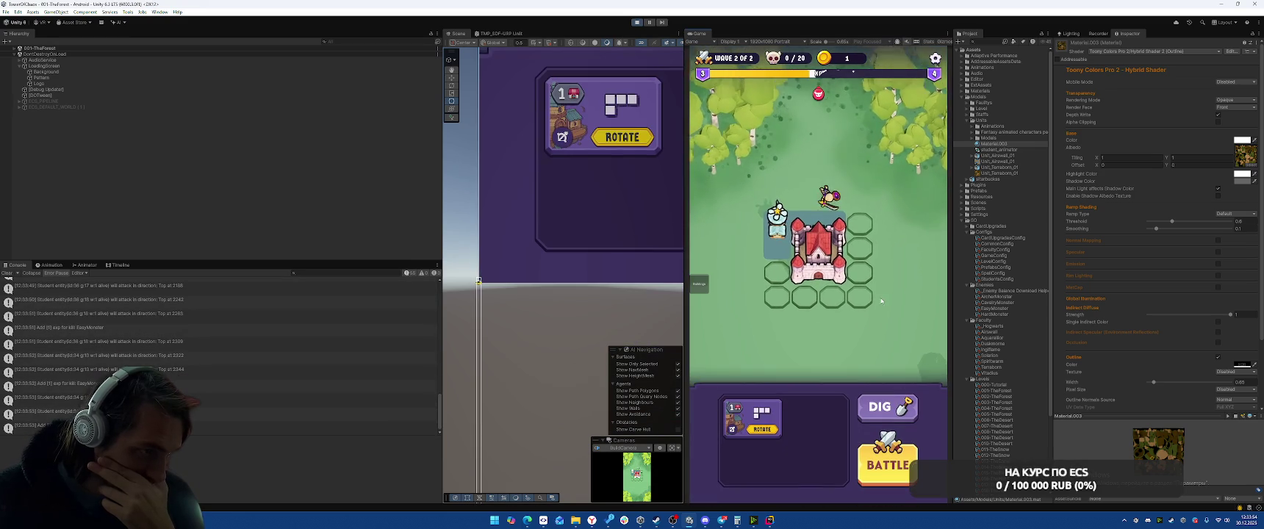
click(763, 430)
click(763, 430)
mouse_move(757, 419)
mouse_down()
mouse_move(823, 412)
mouse_move(866, 430)
mouse_up()
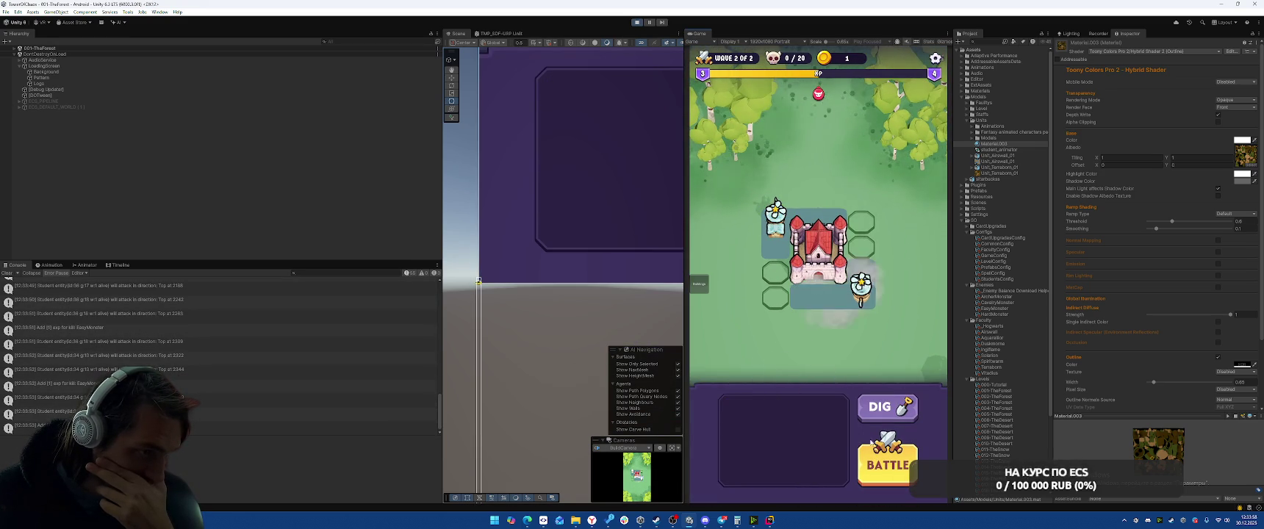
click(869, 441)
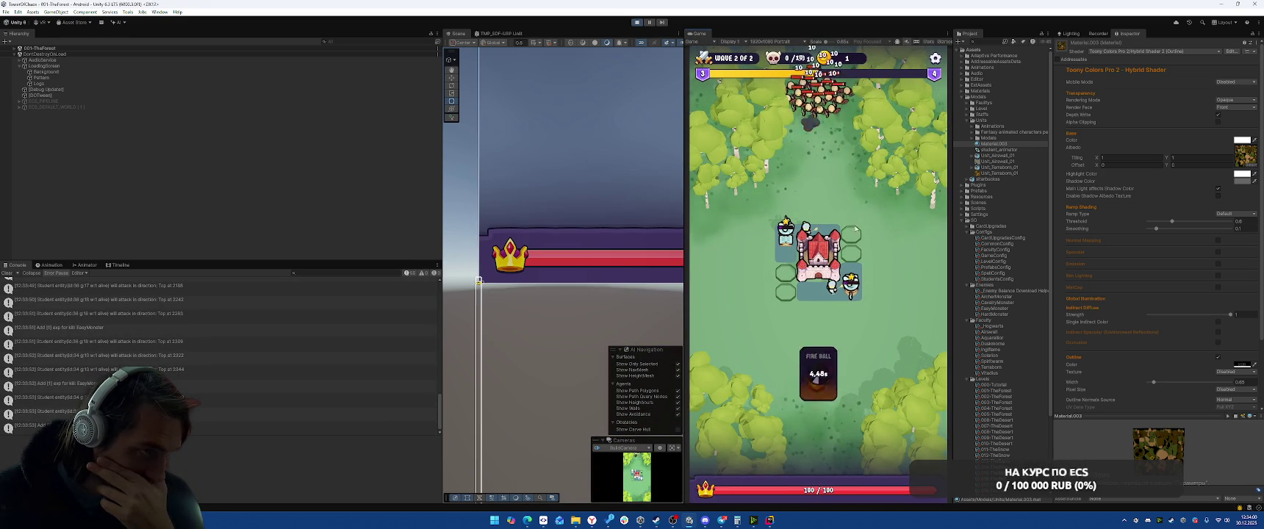
- Cast Fire Balls and pick Terraborn cards to win, collect rewards, then view the MissingReferenceException
drag(816, 456, 830, 371)
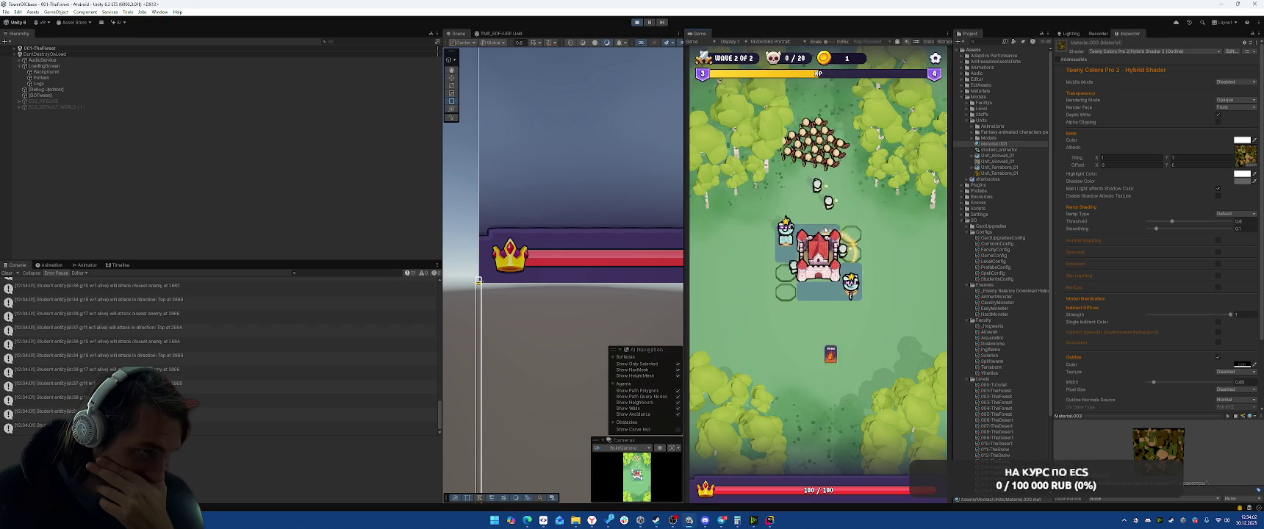
drag(815, 220, 818, 213)
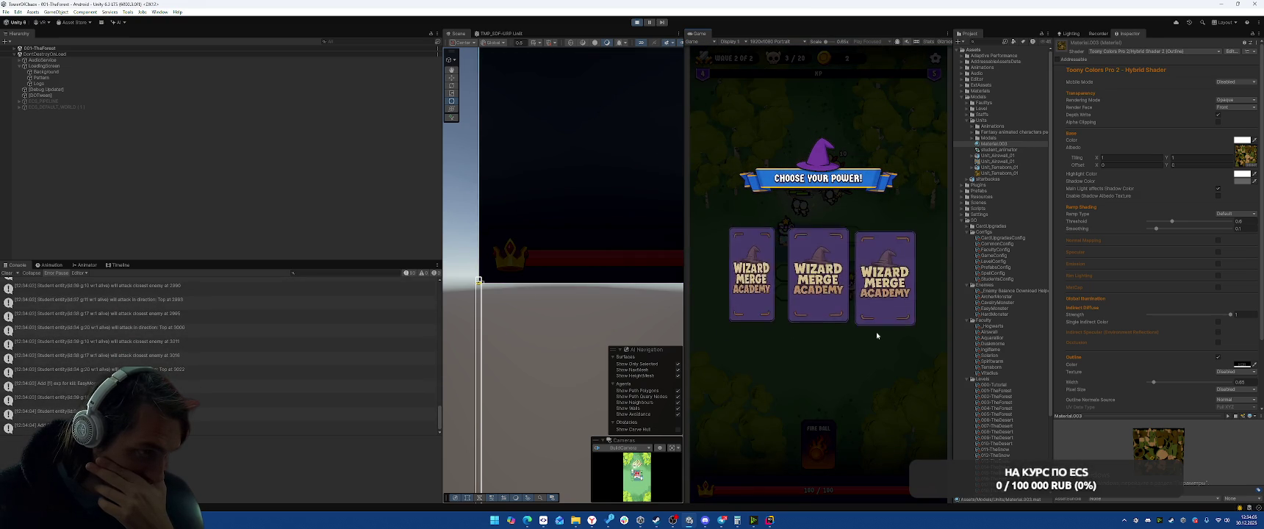
click(751, 279)
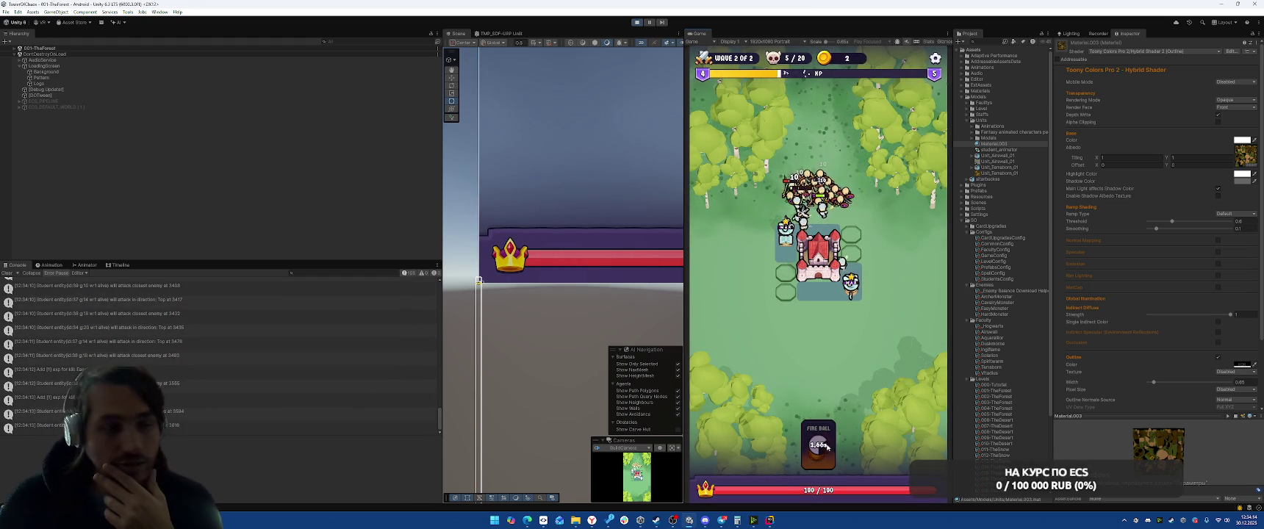
drag(816, 453, 816, 334)
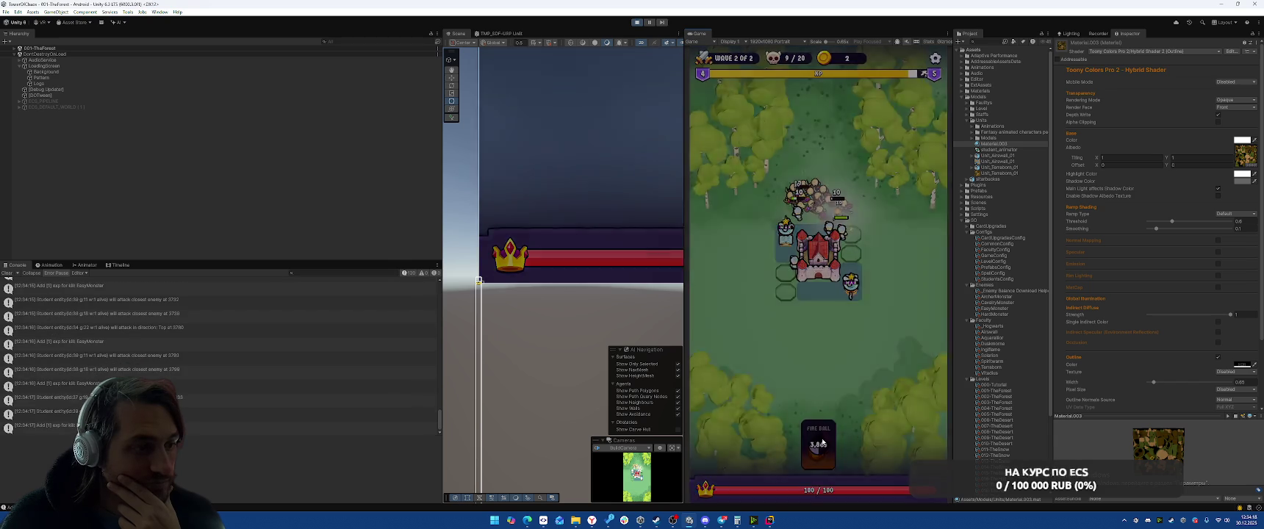
click(759, 287)
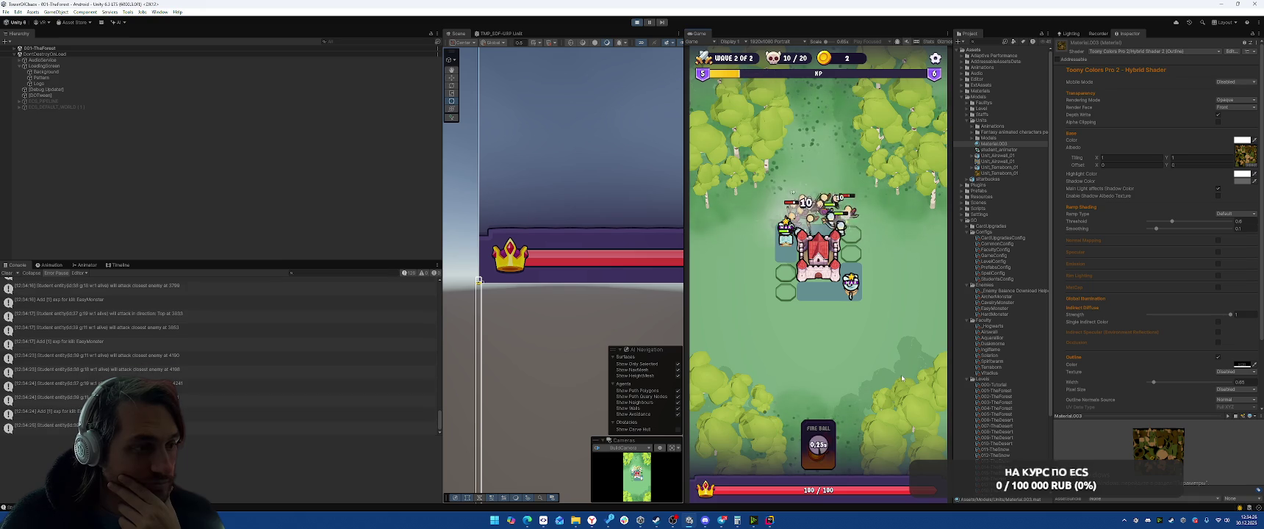
drag(819, 444, 812, 279)
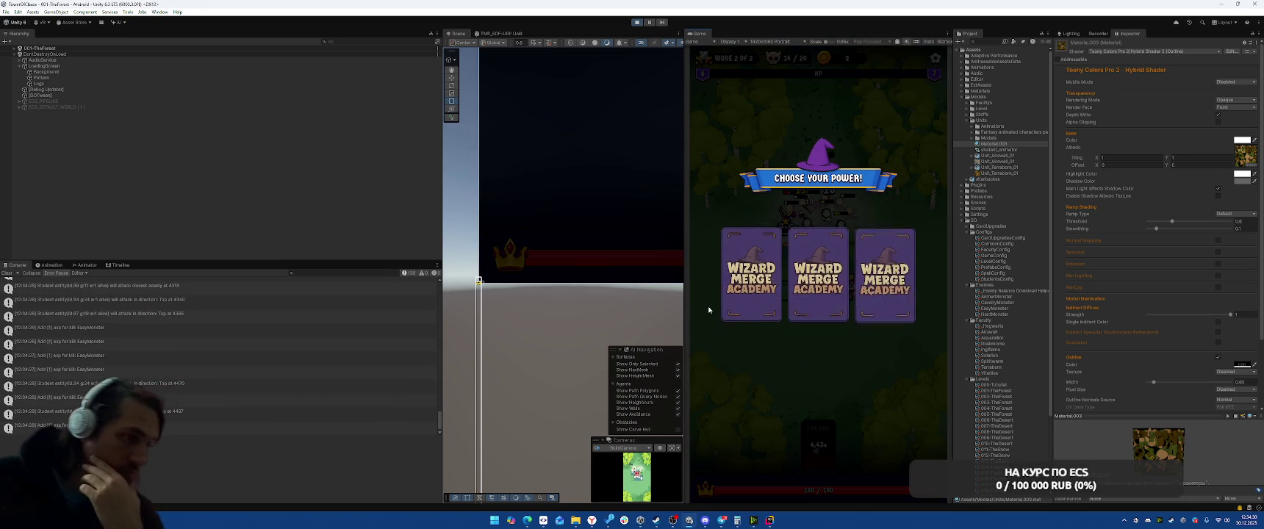
click(802, 312)
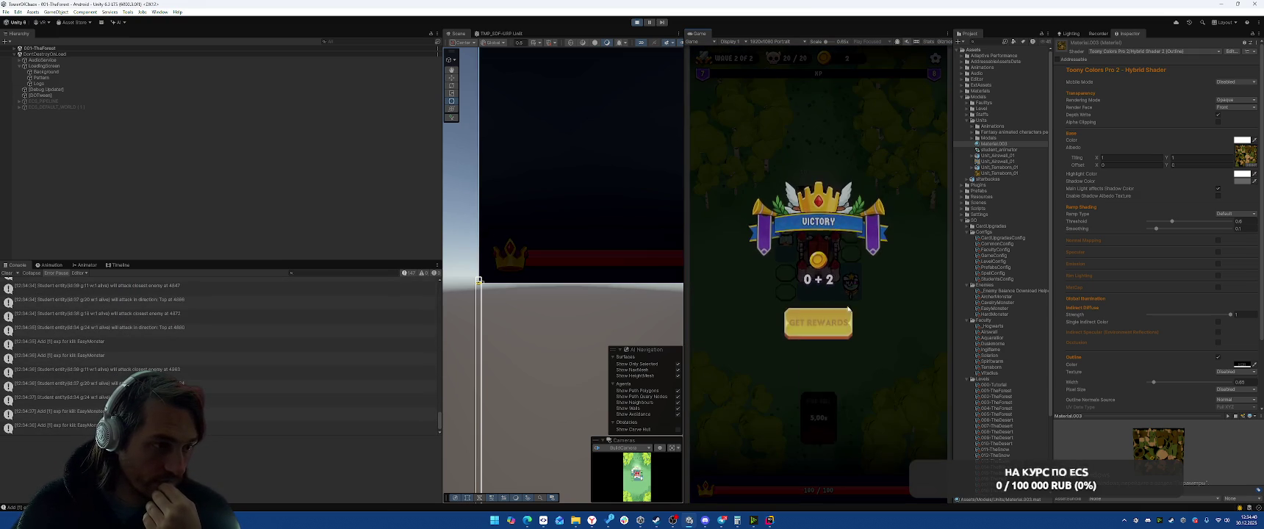
click(825, 340)
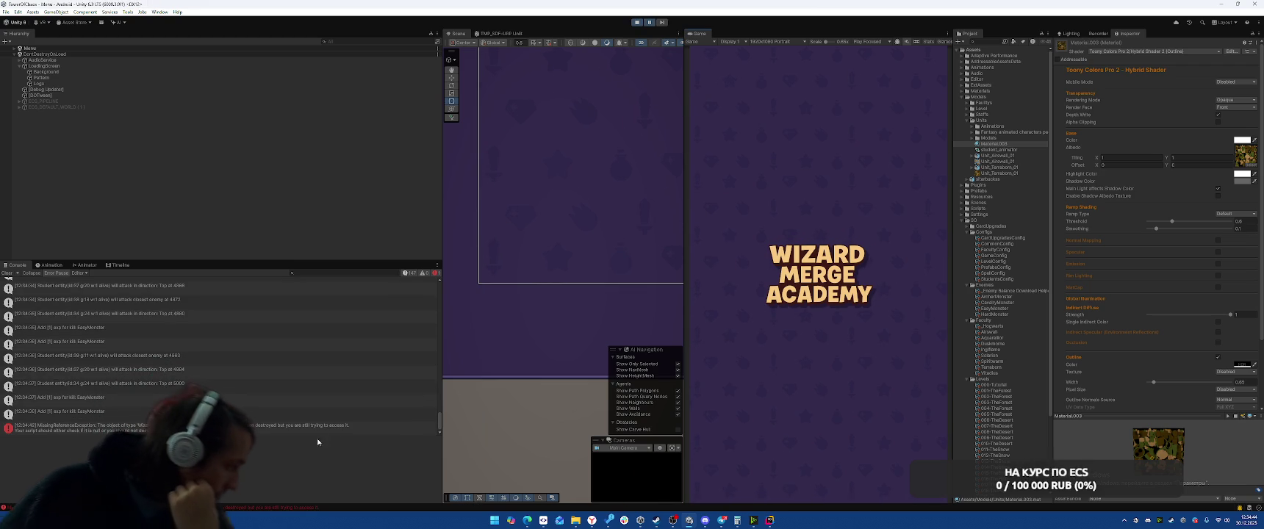
click(319, 425)
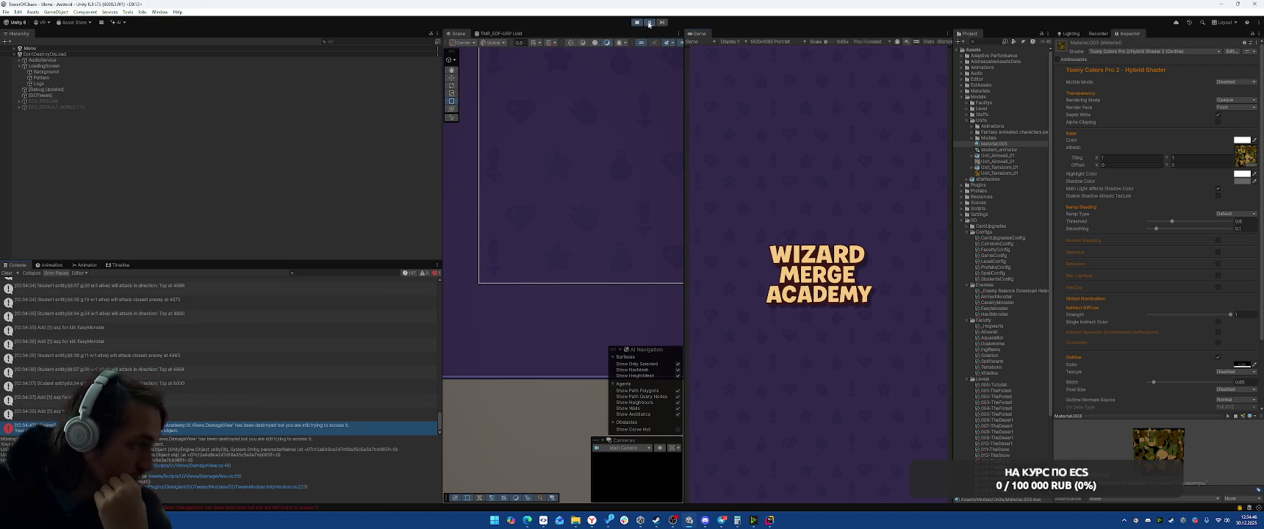
- Open DamageView.cs at the error line and view the PlayAnimation destroy block
click(215, 466)
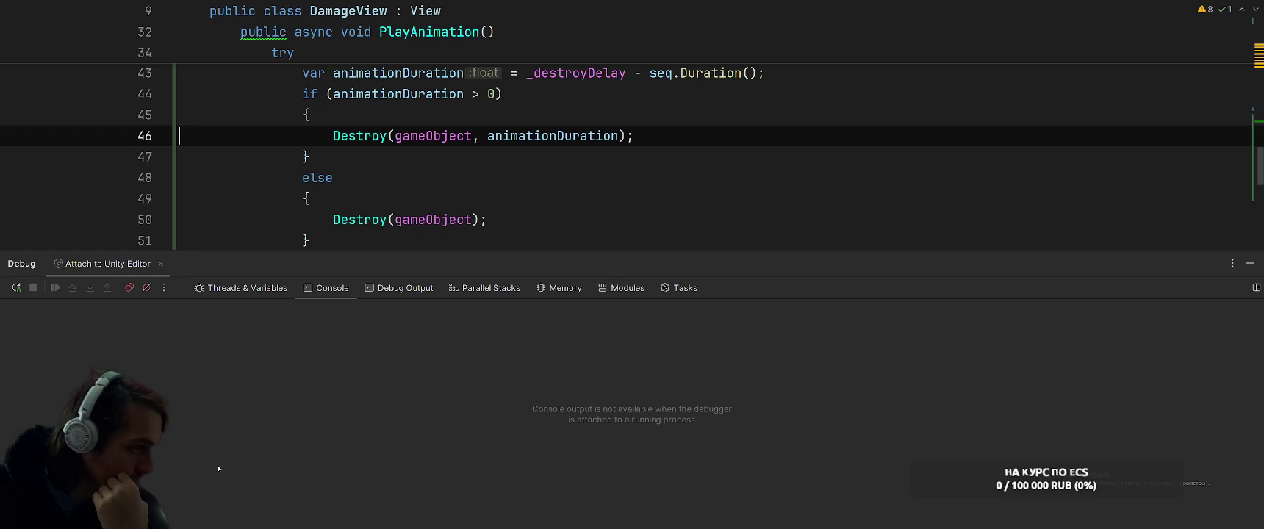
scroll(712, 199, up, 1)
scroll(711, 199, down, 1)
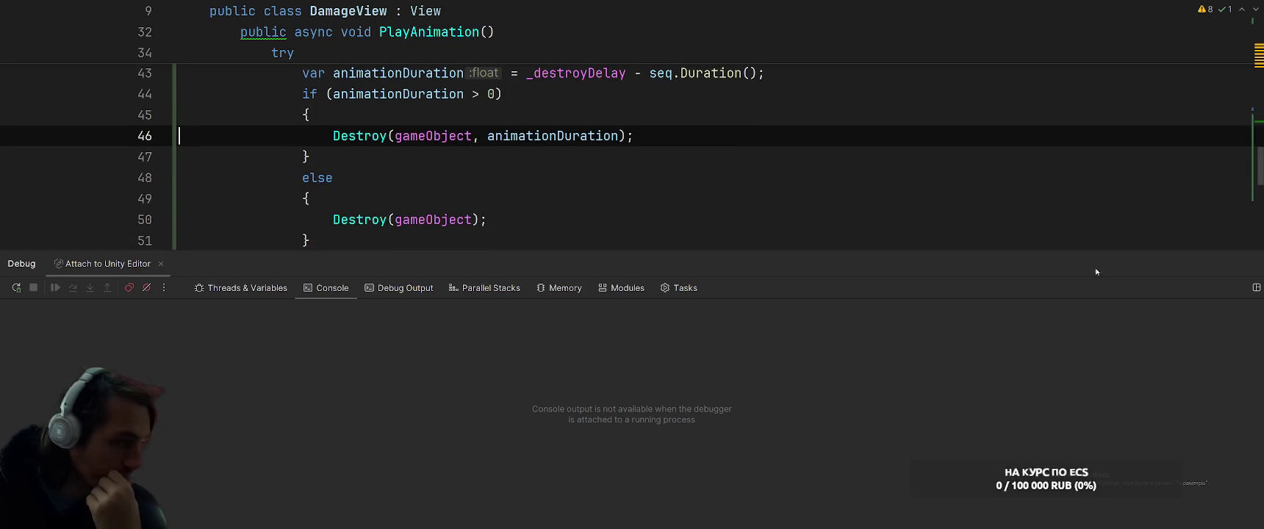
click(1250, 261)
scroll(616, 294, up, 3)
key(Left)
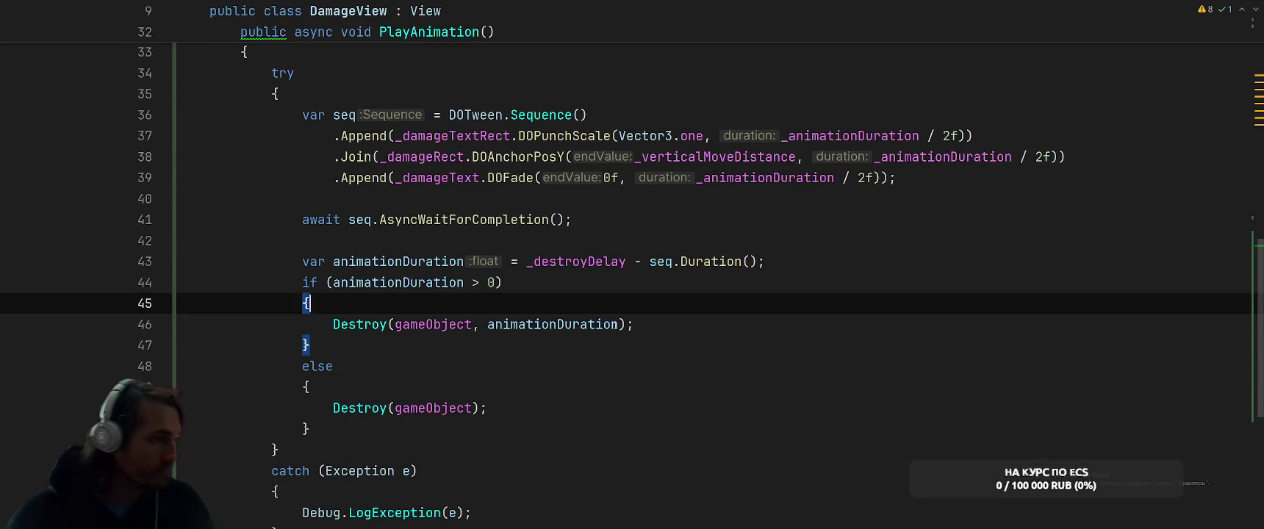
key(Return)
key(BackSpace)
- Wrap the destroy logic after the tween in an if (gameObject) { ... } check
click(785, 263)
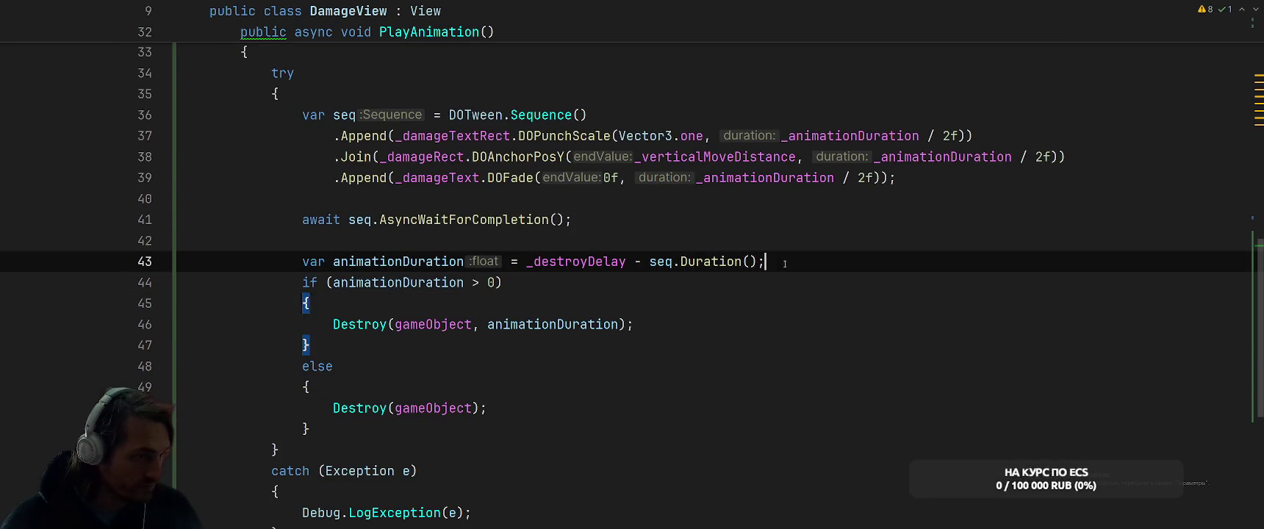
key(Up)
key(Return)
text(if (ga)
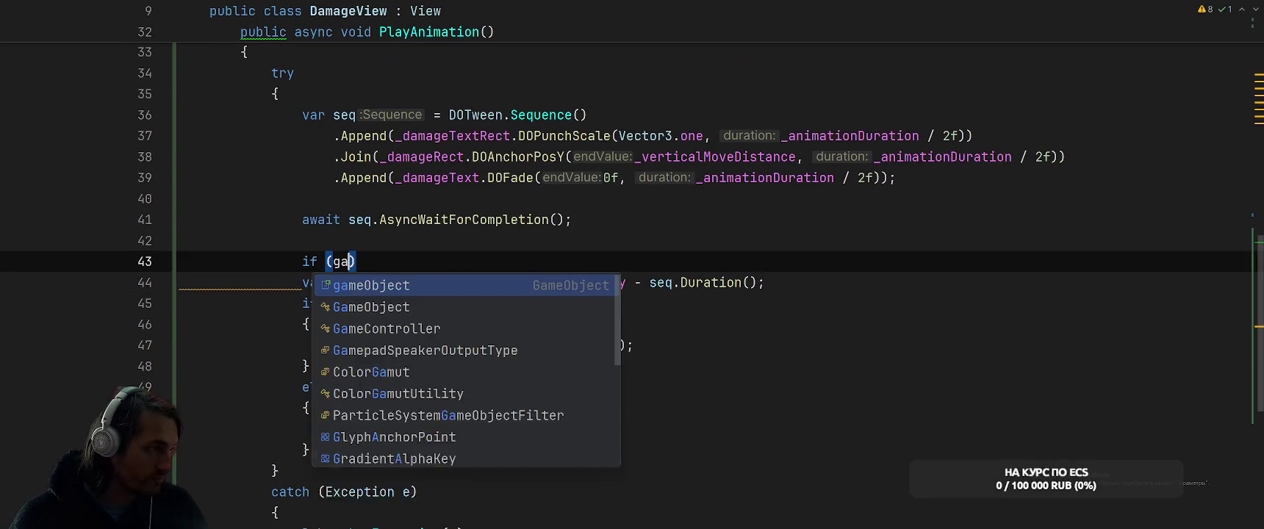
key(Return)
text() {)
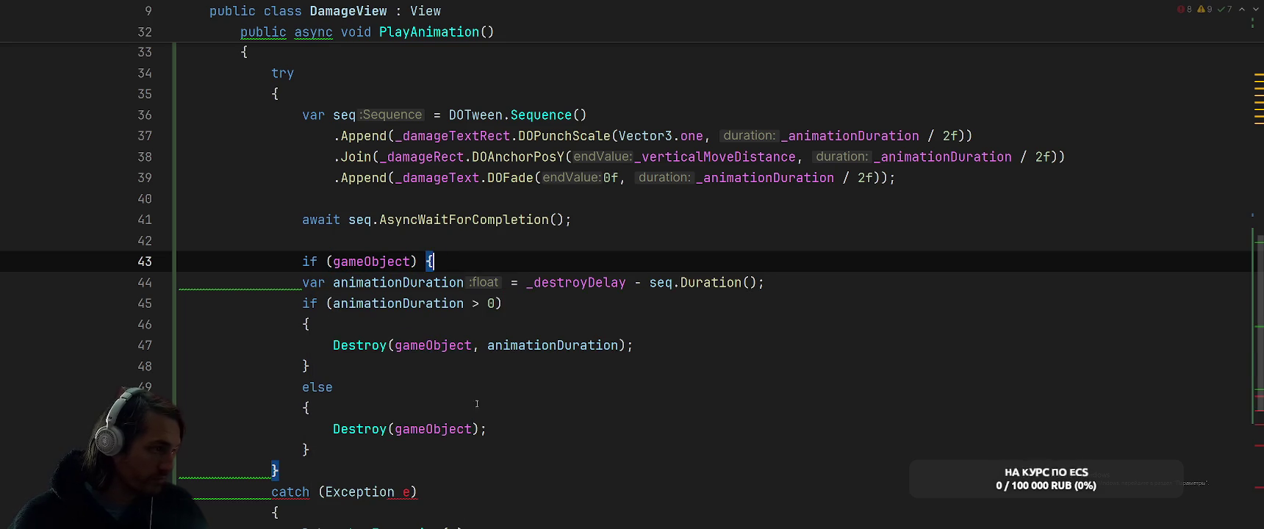
click(356, 458)
key(Return)
text(})
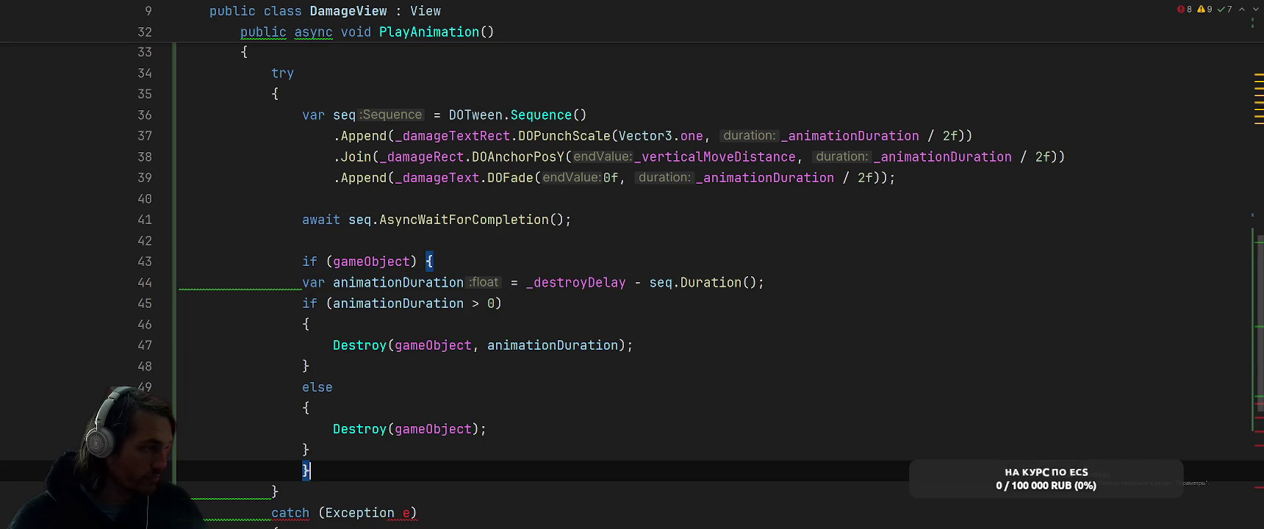
- Indent the code inside the gameObject check and close the split editor pane
key(ctrl+backslash)
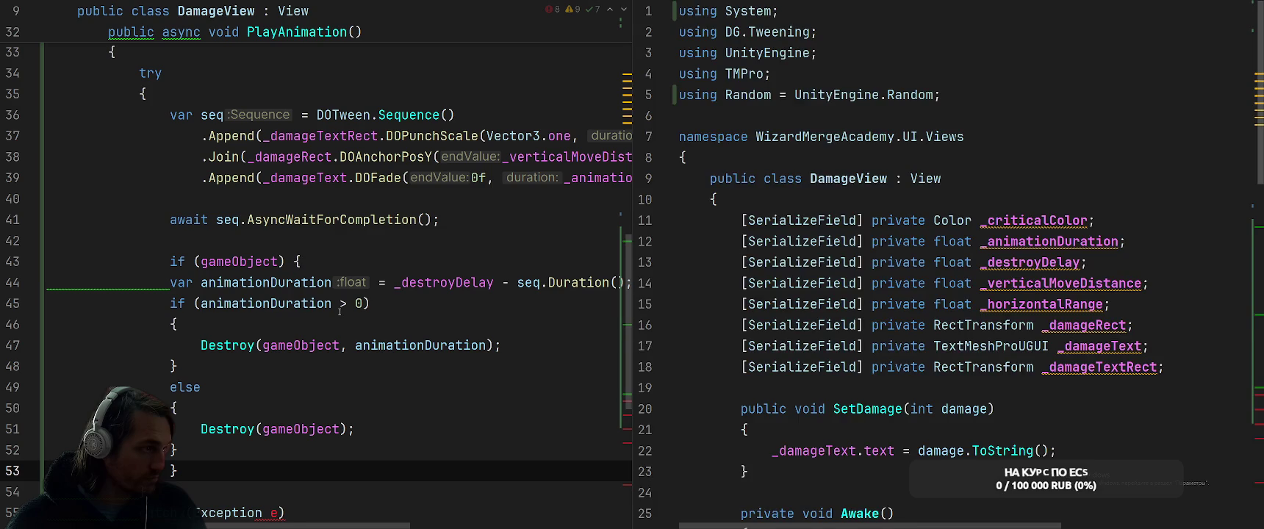
click(372, 304)
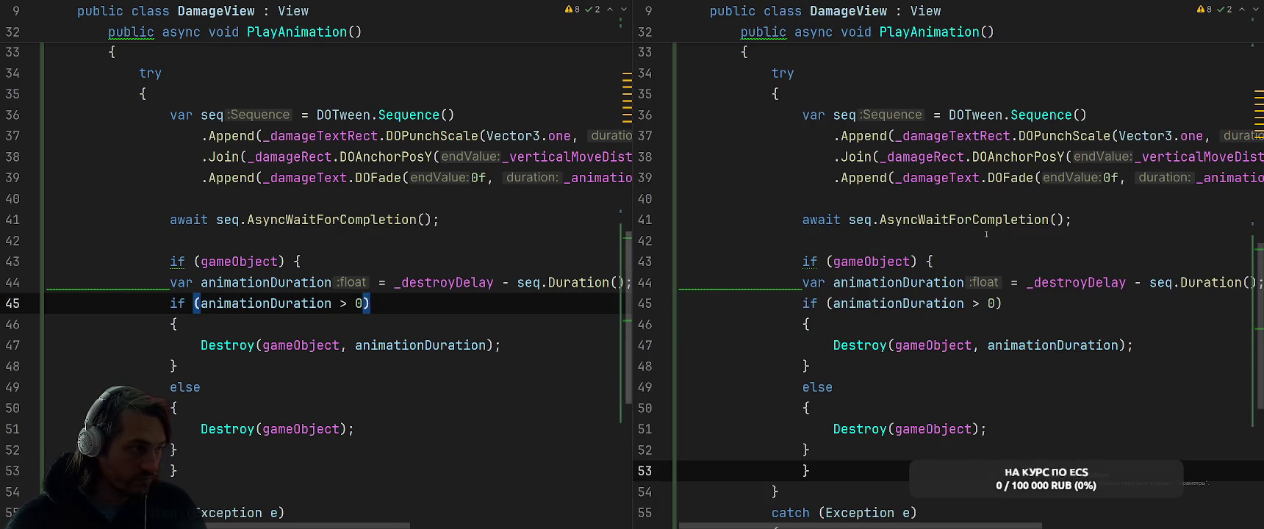
double_click(1018, 220)
drag(142, 288, 177, 471)
key(Tab)
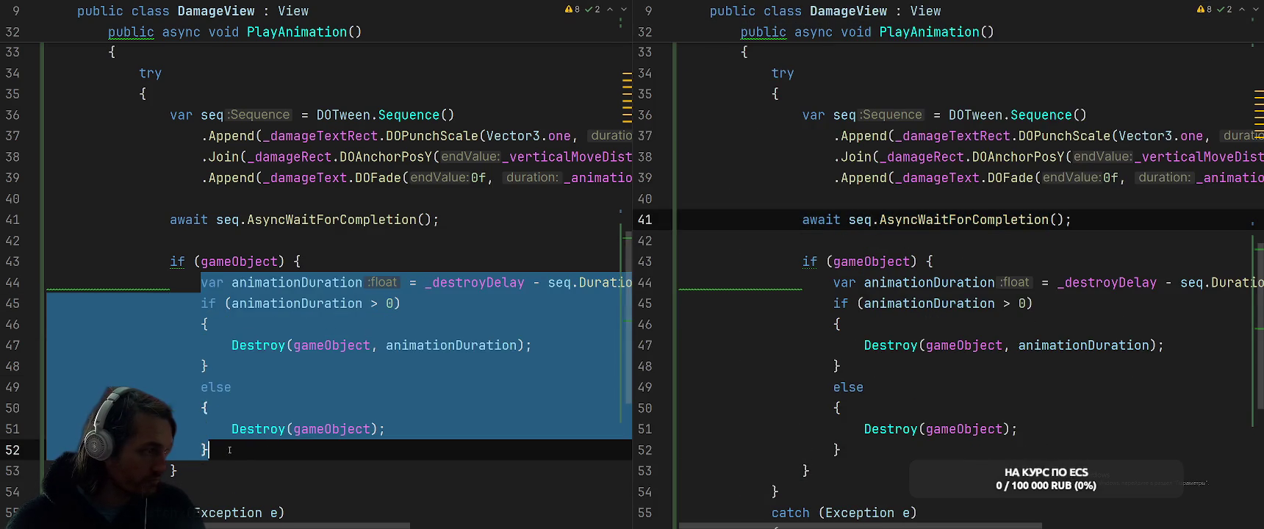
key(Escape)
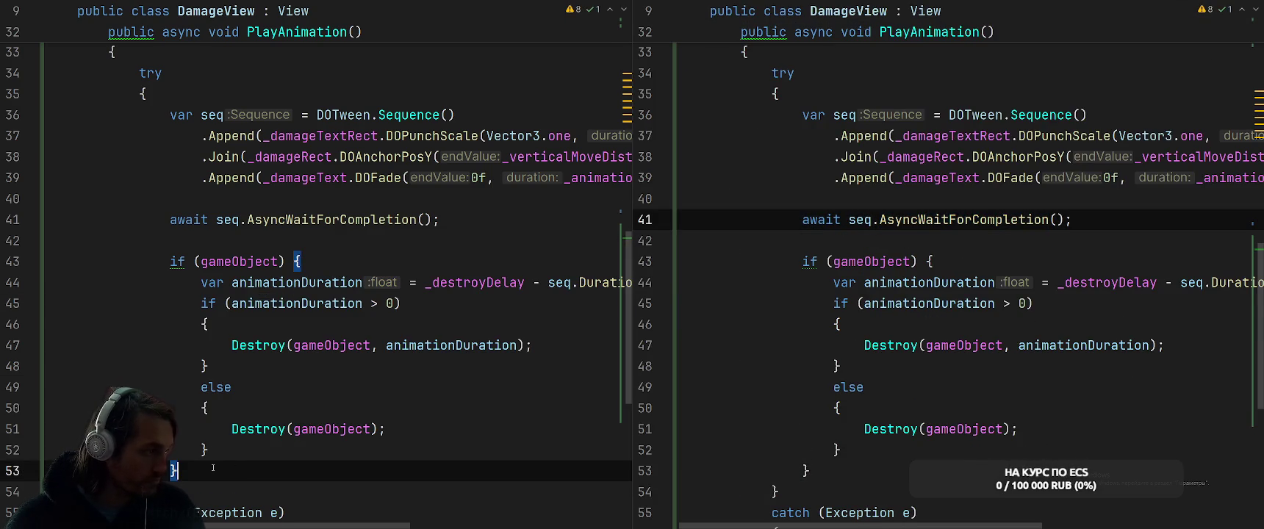
text(})
click(988, 236)
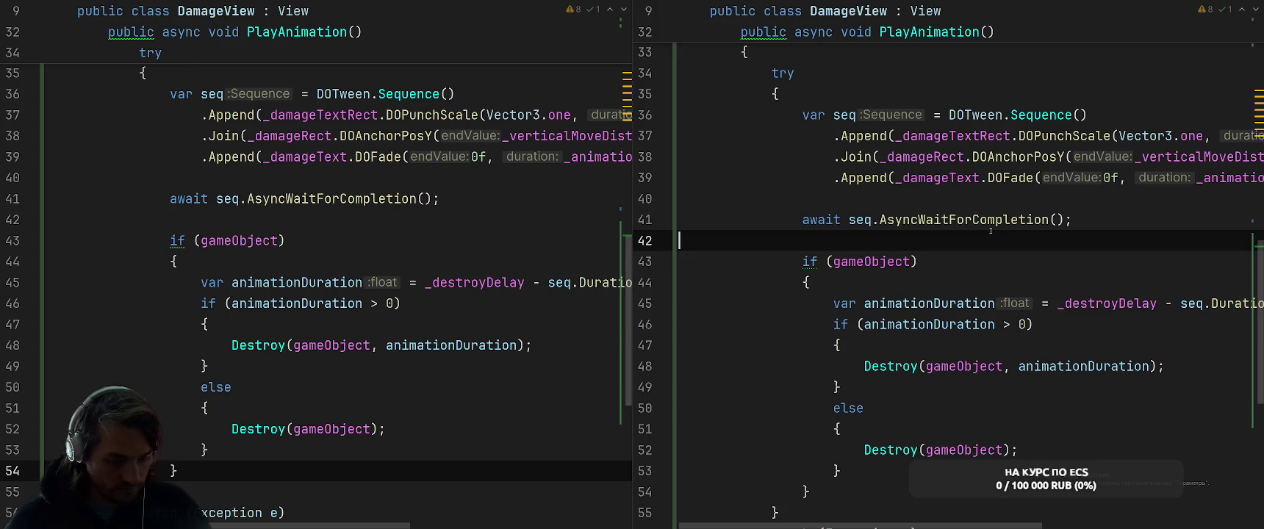
key(ctrl+F4)
click(678, 205)
click(718, 234)
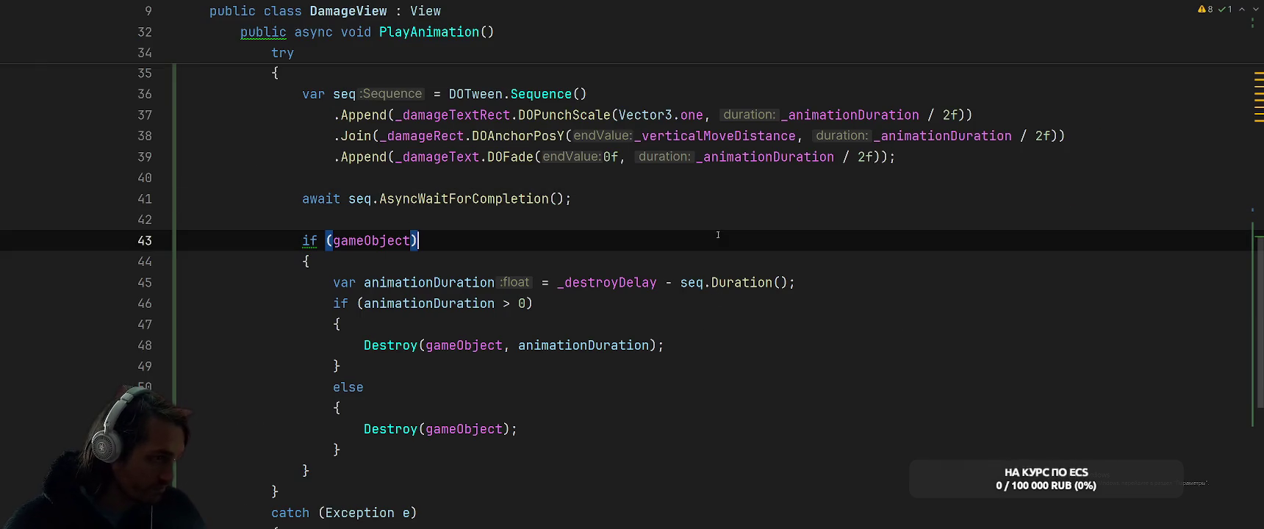
scroll(717, 257, up, 1)
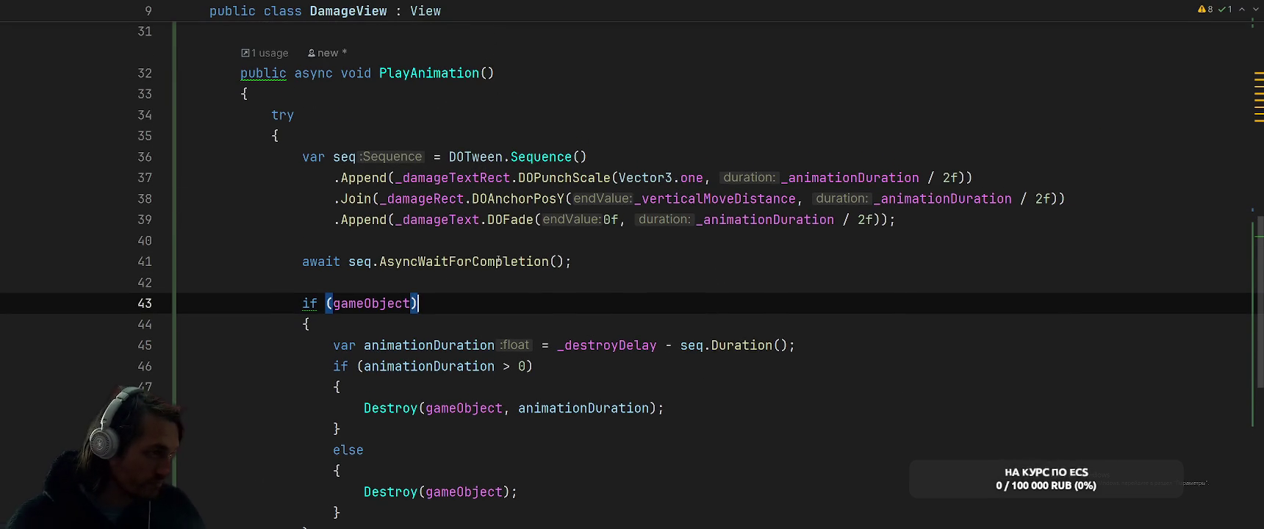
- Inspect DOTween's AsyncWaitForCompletion wait loop, then return to DamageView
double_click(497, 261)
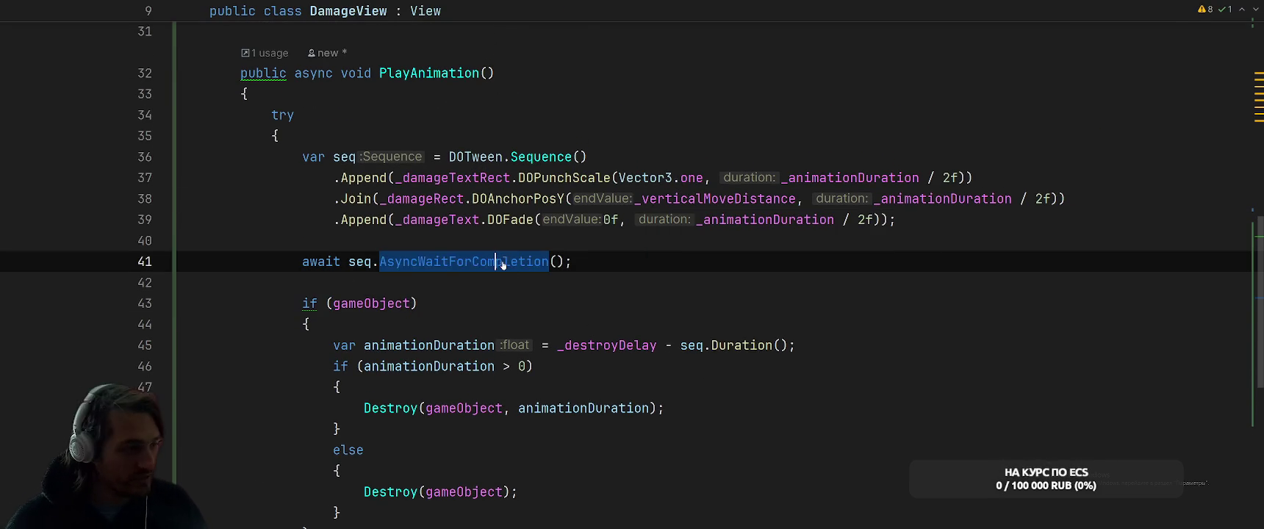
ctrl+click(504, 263)
drag(597, 366, 910, 357)
click(910, 357)
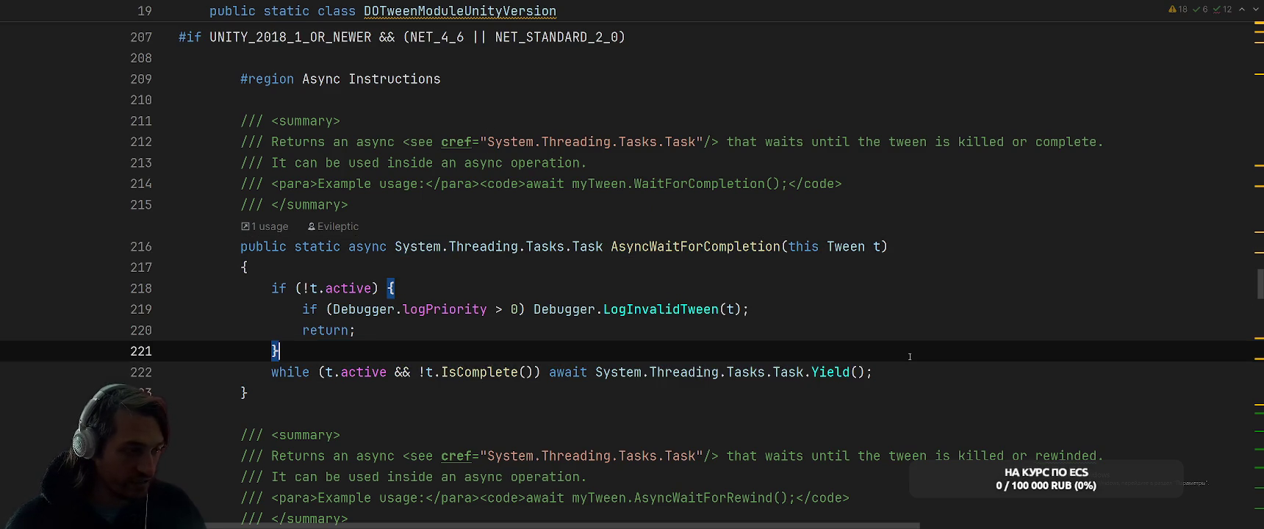
key(ctrl+alt+Left)
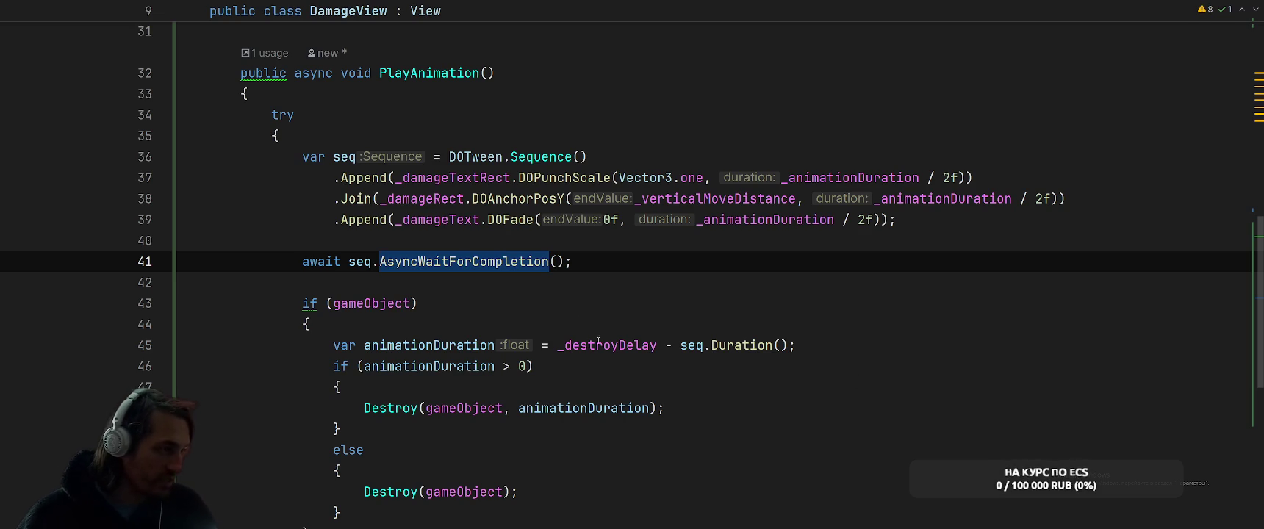
- Replace seq.AsyncWaitForCompletion() with Awaitable.WaitForSecondsAsync(seq.Duration())
click(681, 345)
key(shift+End)
key(ctrl+alt+Left)
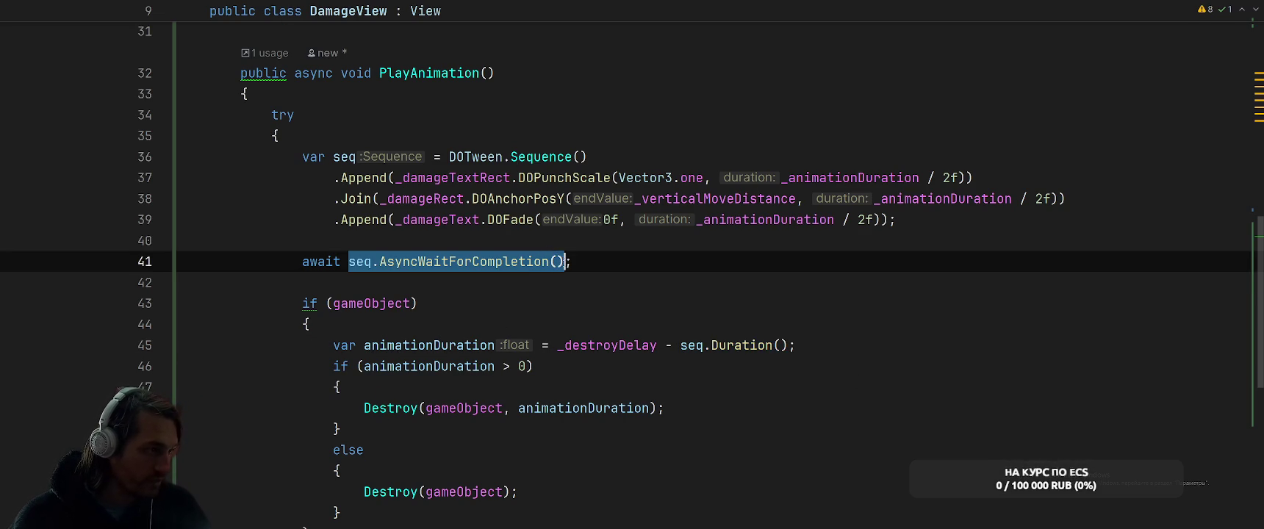
text(Awai;)
key(Down)
key(Return)
text(.W;)
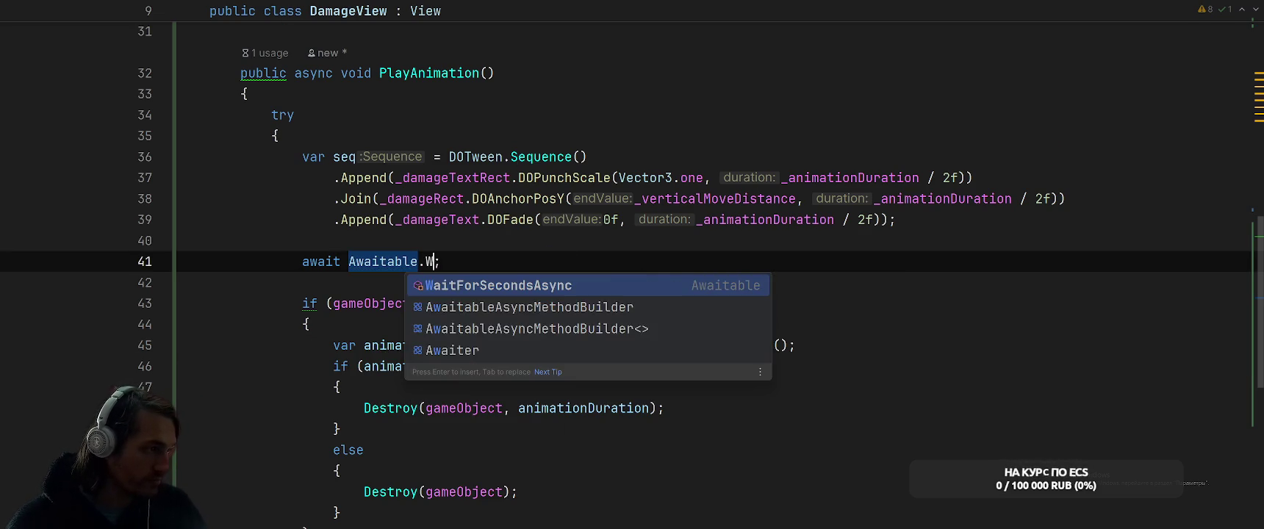
key(Return)
key(ctrl+alt+Right)
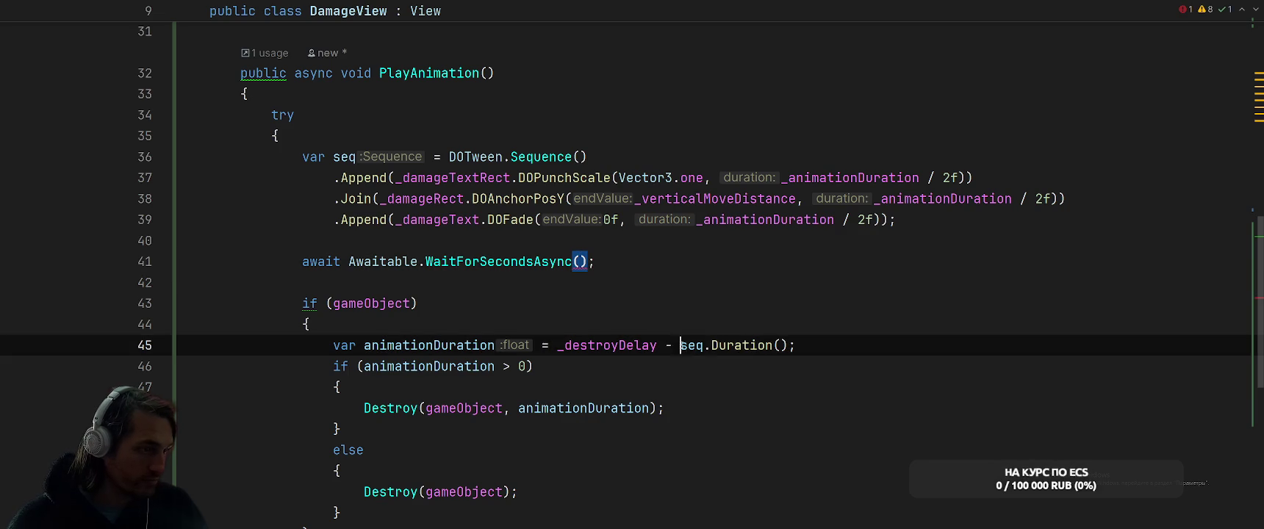
key(ctrl+alt+Left)
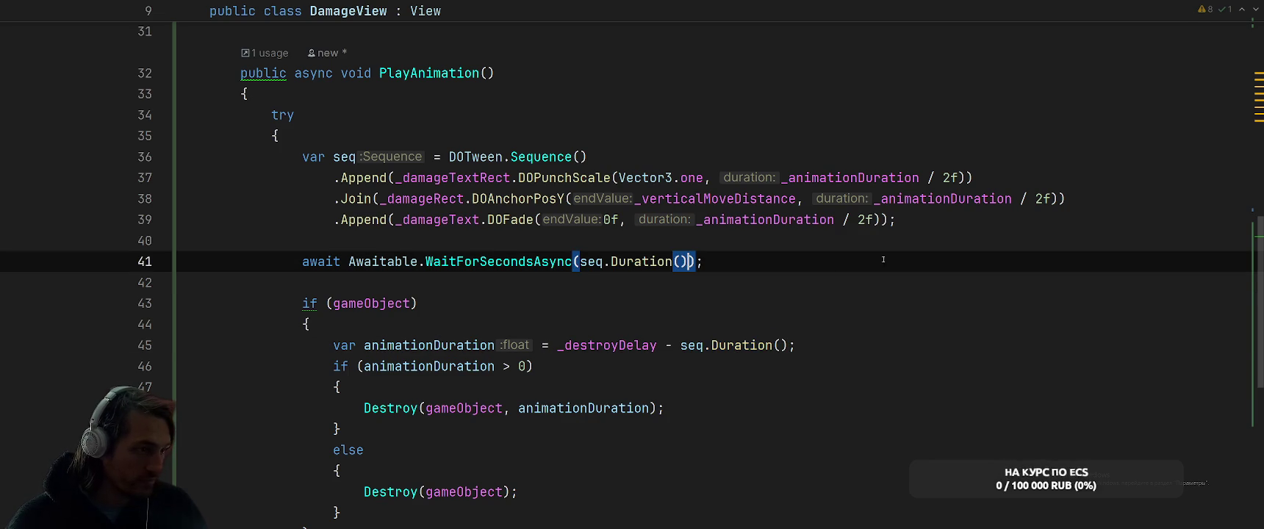
key(Up)
key(Down)
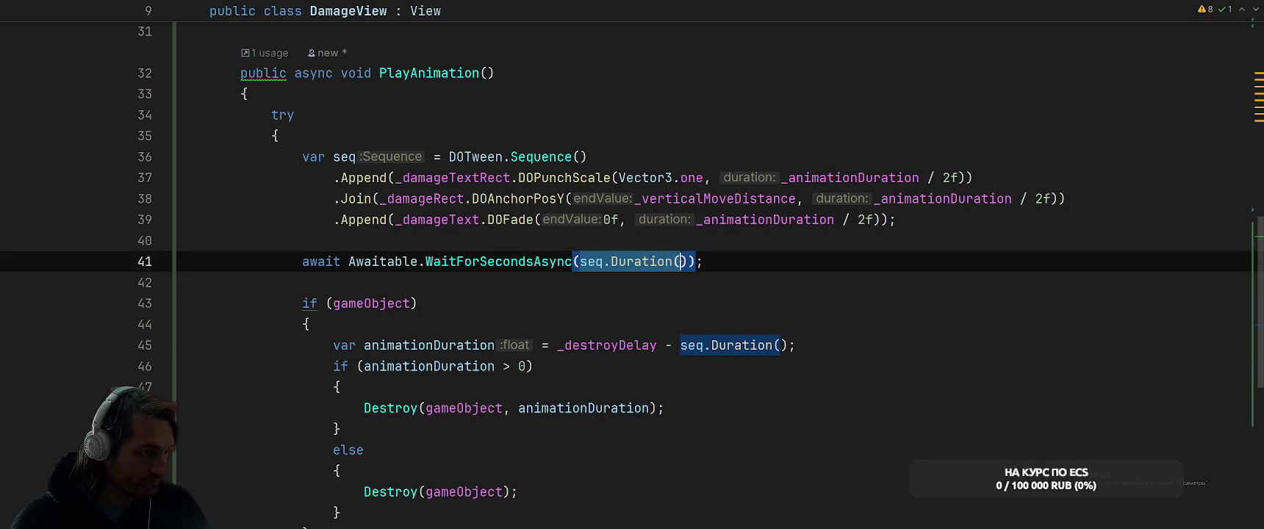
- Extract seq.Duration() into a local 'duration' variable used in both places
key(ctrl+alt+v)
key(Return)
key(Return)
click(652, 264)
click(790, 240)
key(Return)
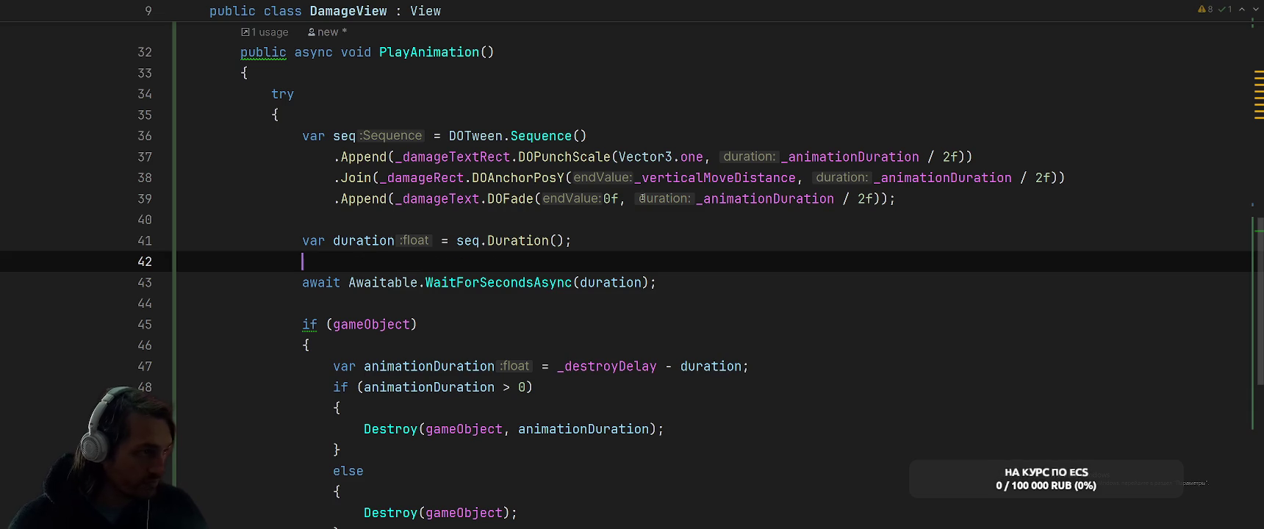
click(696, 243)
- Remove the if (gameObject) wrapper and its brace, reformat, and return to Unity
click(611, 305)
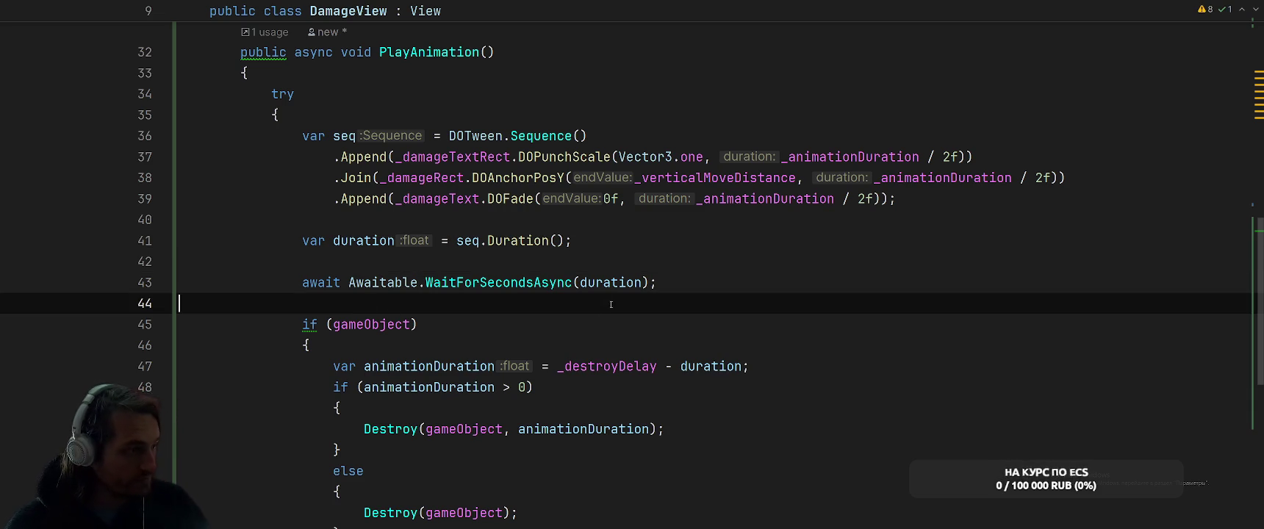
mouse_move(302, 324)
mouse_down()
mouse_move(221, 346)
mouse_move(309, 345)
mouse_up()
scroll(636, 276, down, 2)
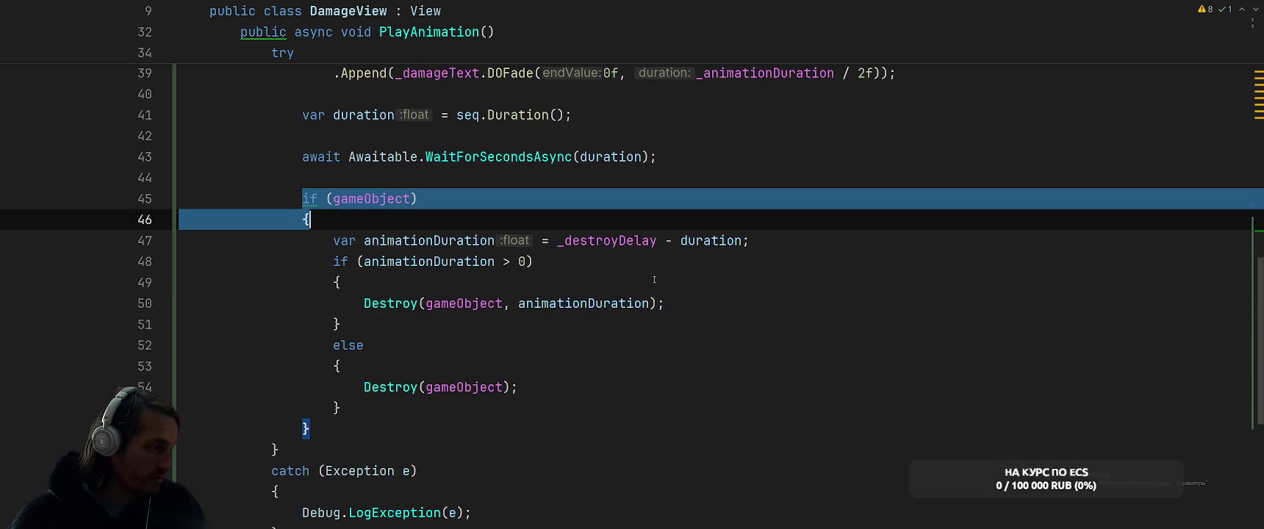
key(BackSpace)
click(348, 430)
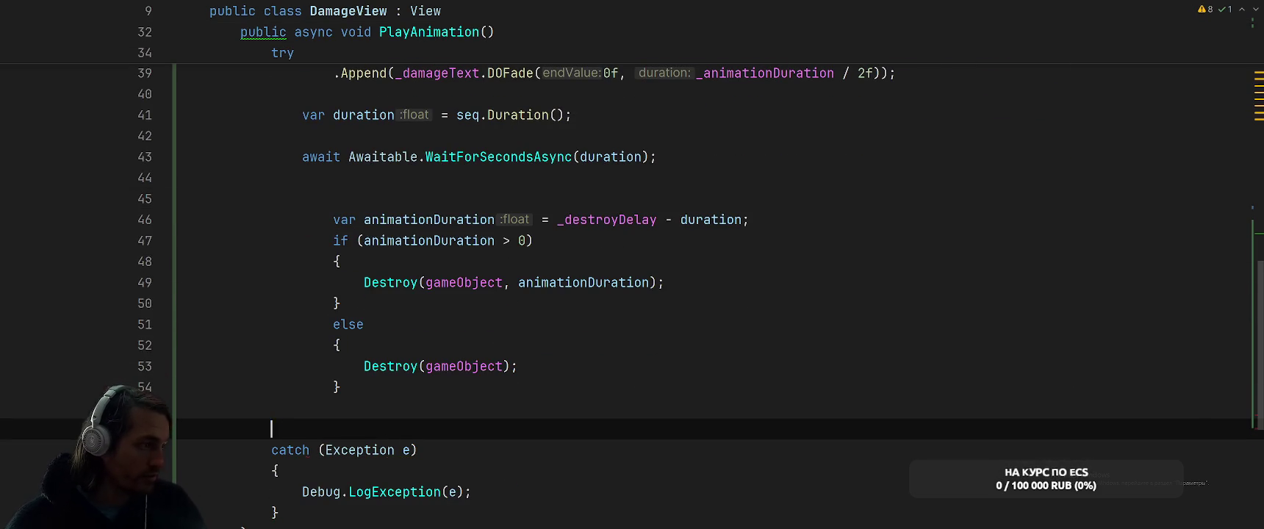
key(ctrl+alt+l)
key(BackSpace)
text(})
click(488, 207)
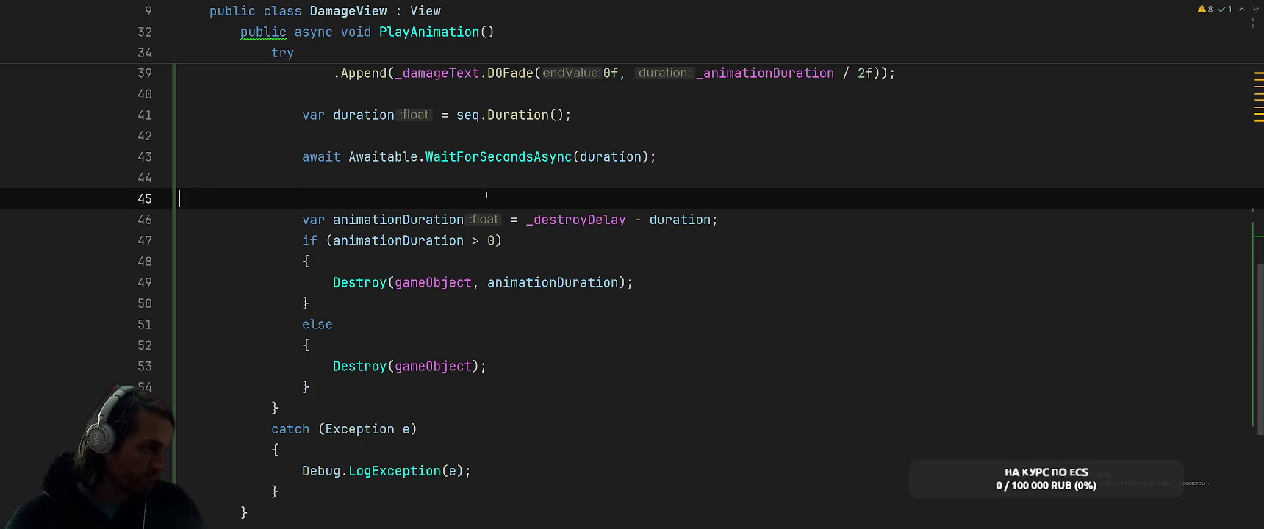
key(BackSpace)
scroll(798, 226, up, 3)
click(736, 327)
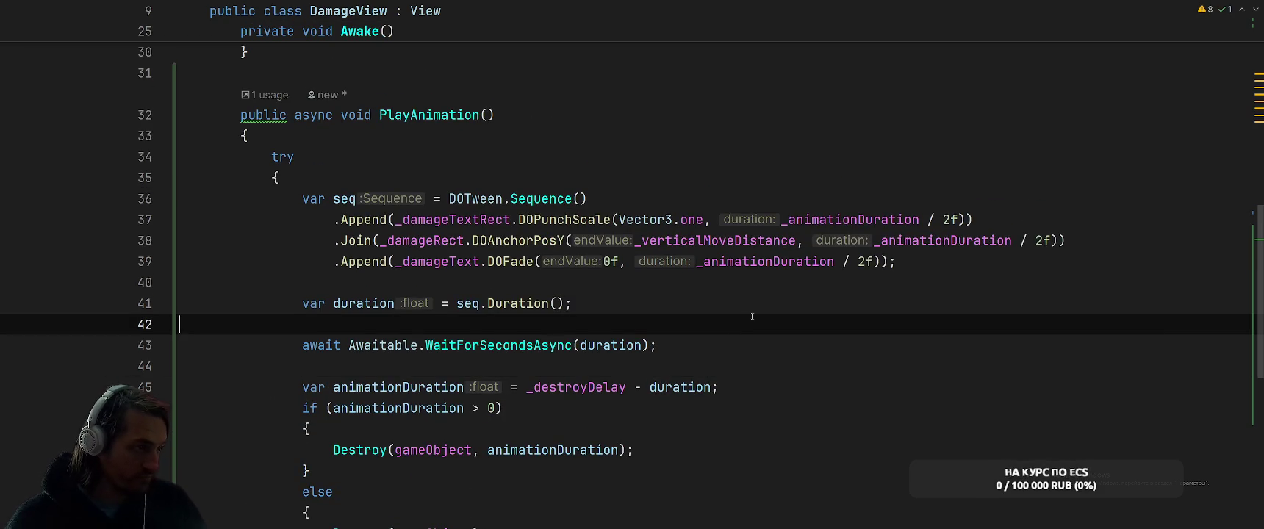
key(alt+Tab)
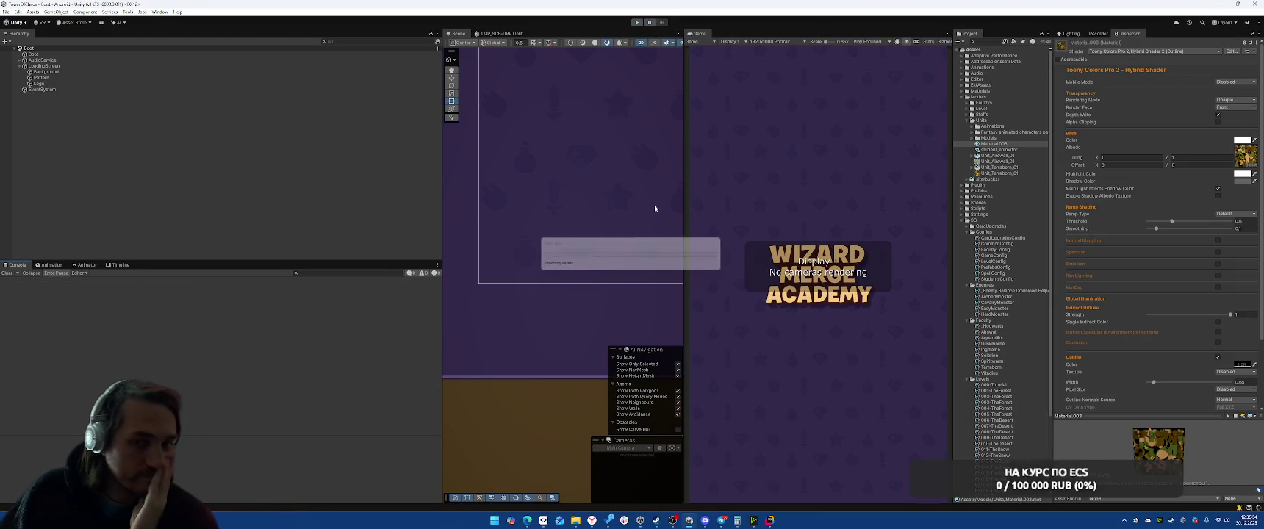
- Enter Play mode, step the level selector to Level 1-5 The Forest and start it
click(637, 23)
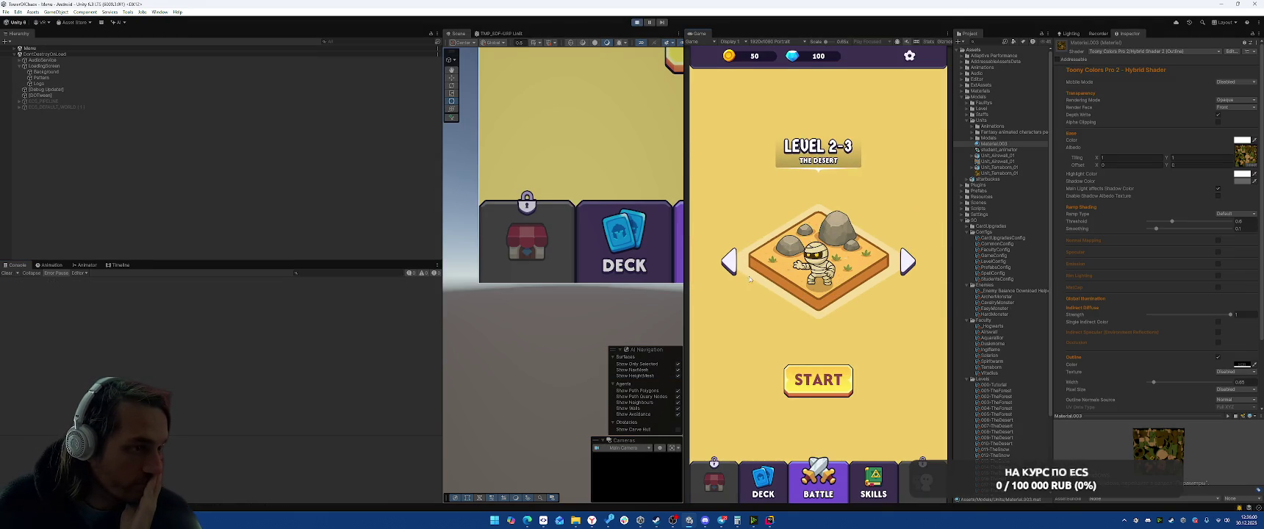
click(729, 264)
click(730, 265)
click(729, 265)
click(906, 261)
click(906, 261)
click(829, 285)
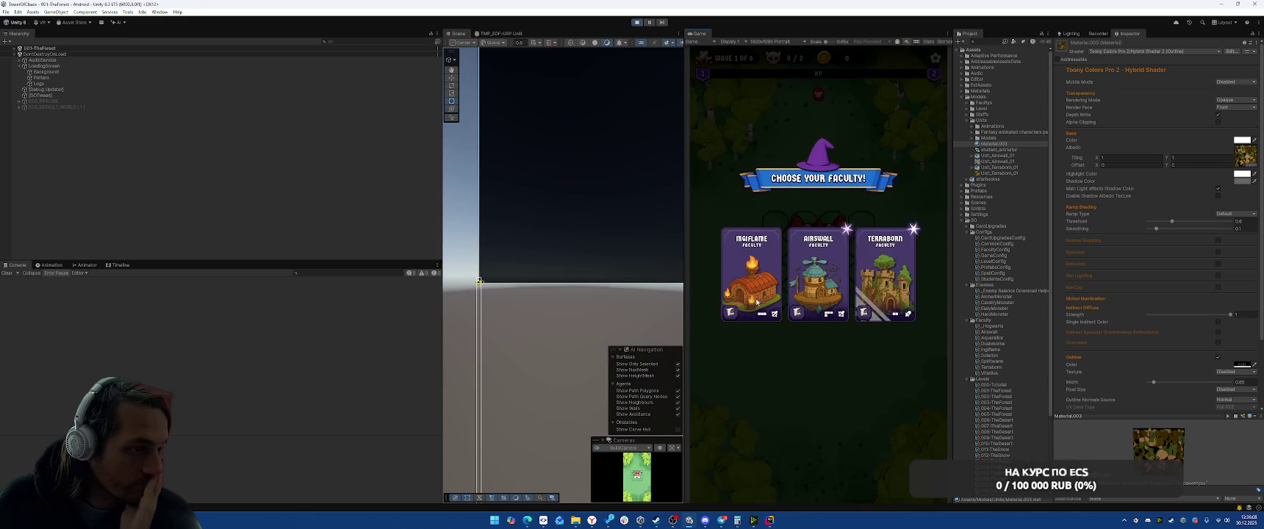
- Pick the Ingiflame fire faculty, take the Fire Ball spell, and battle through waves, casting Fire Ball near the castle
click(779, 276)
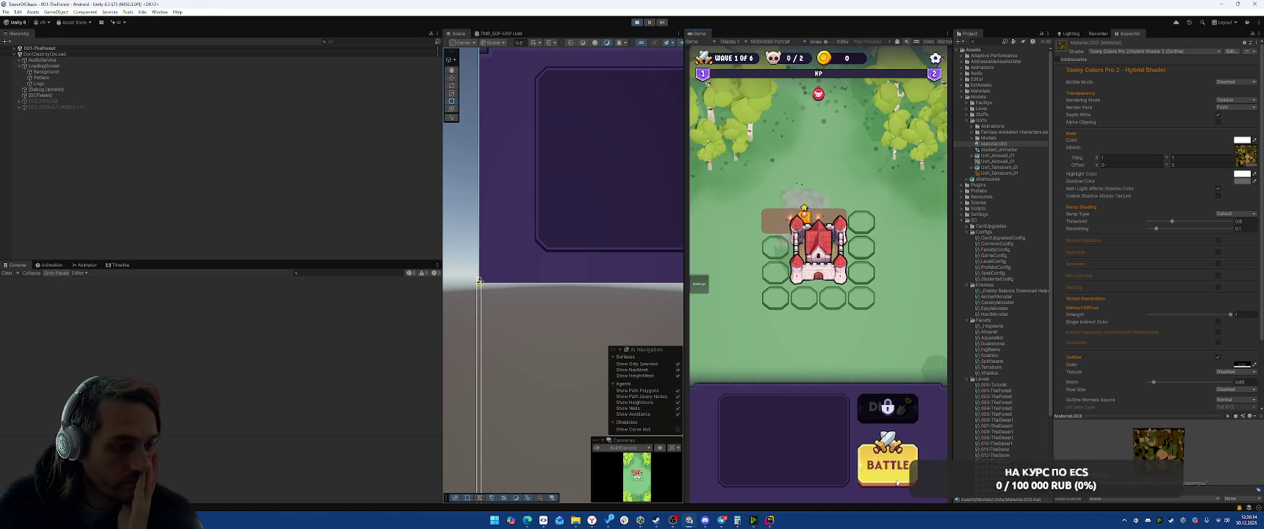
click(911, 463)
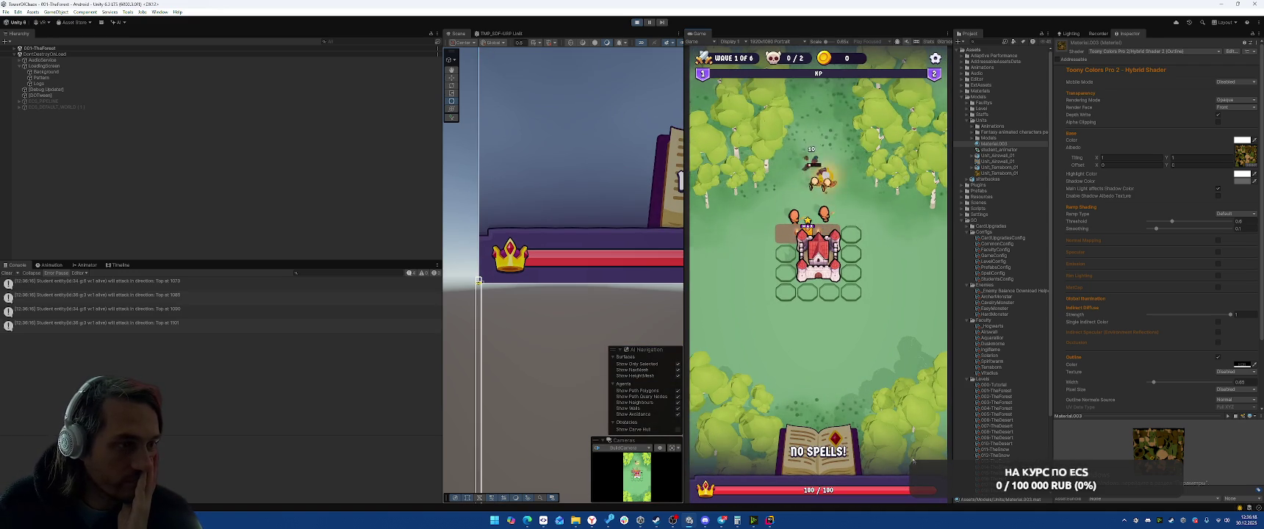
click(886, 465)
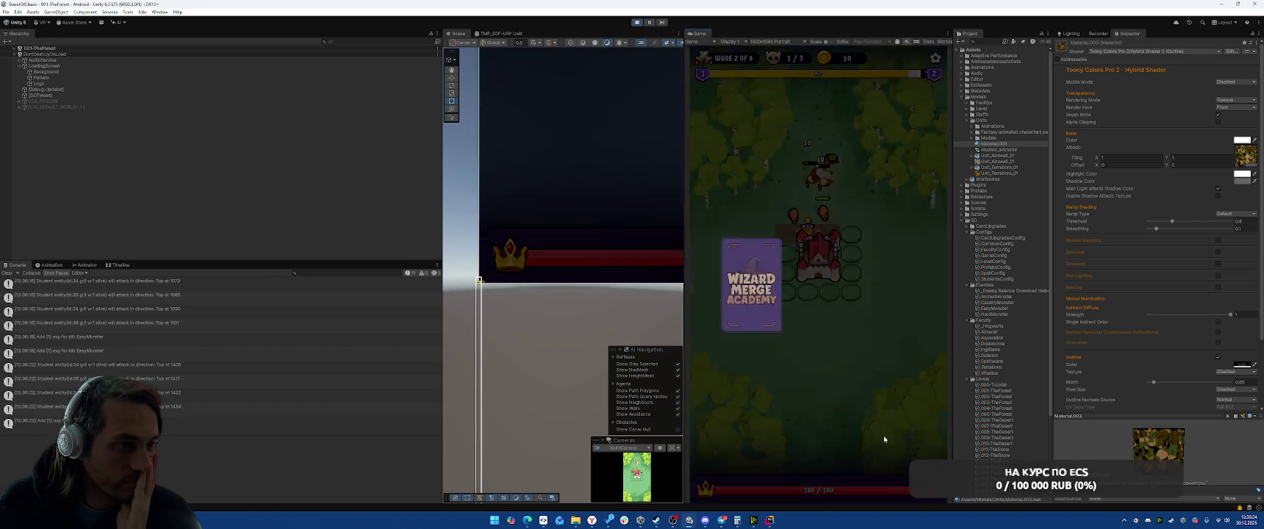
click(883, 277)
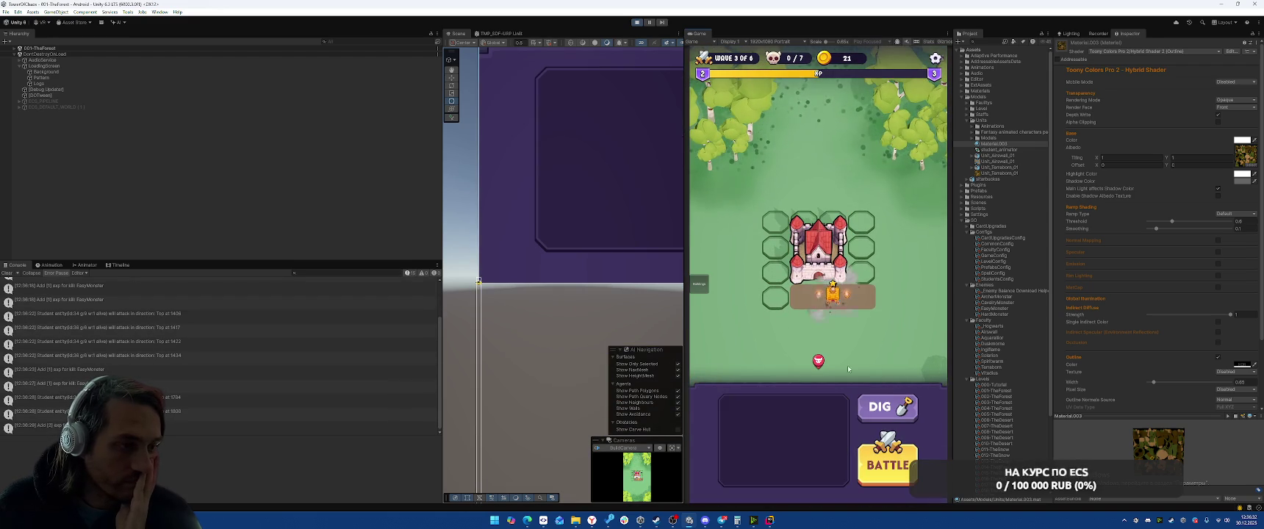
click(887, 459)
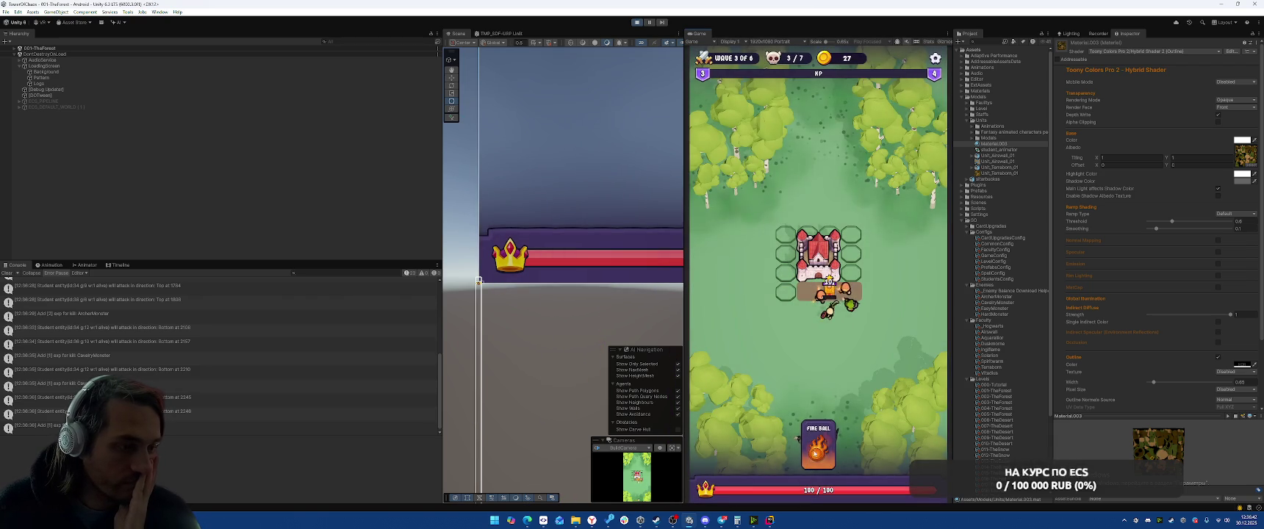
click(822, 446)
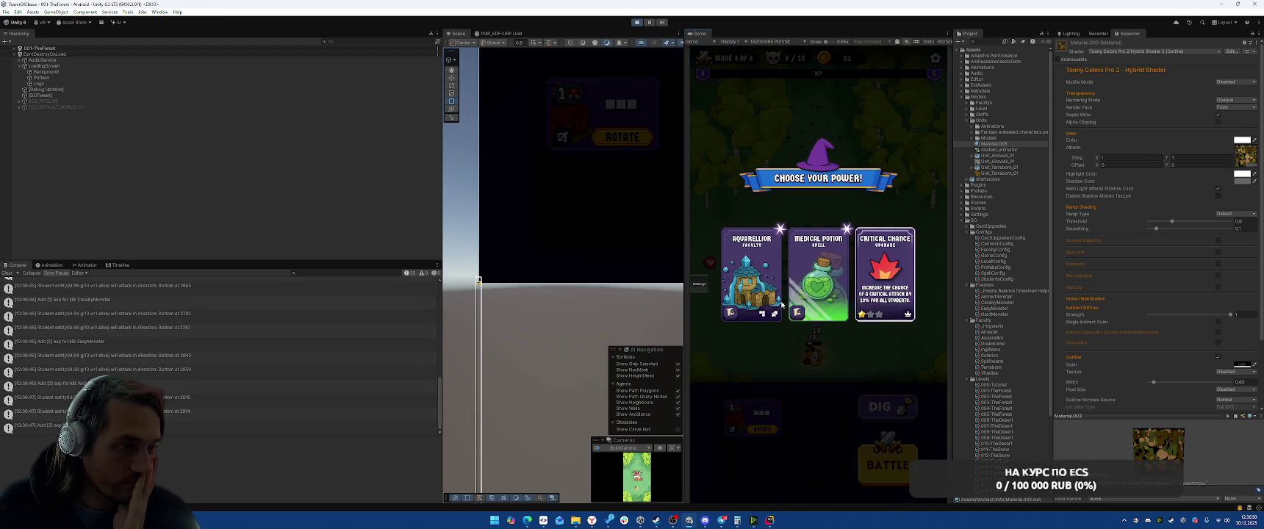
- Take the Aquarellion power, place the hand card beside the castle, and fight the wave with Fire Ball
click(761, 281)
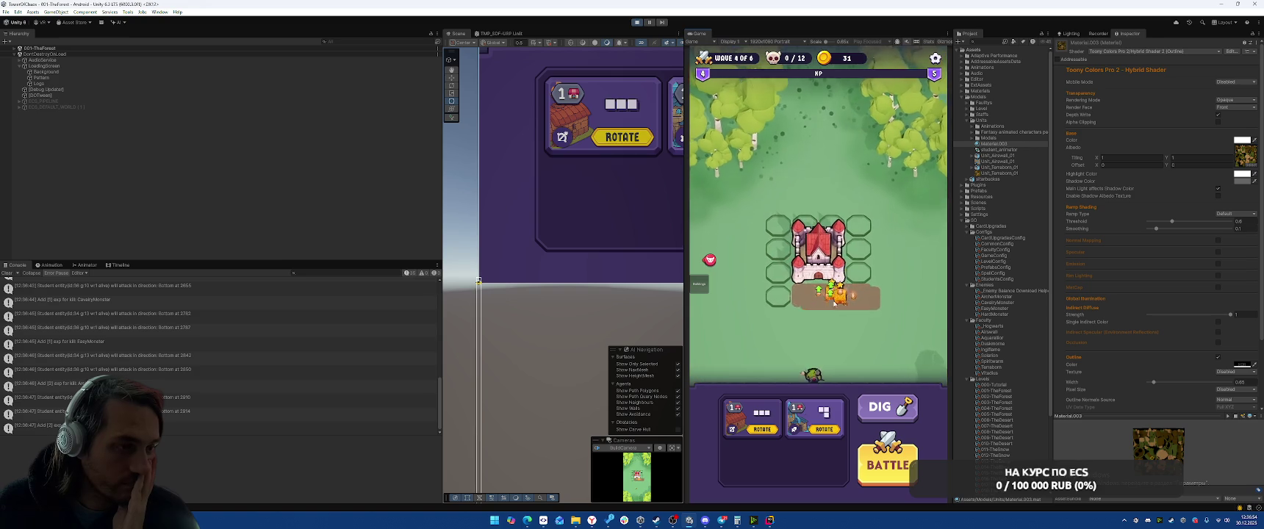
mouse_move(772, 415)
mouse_down()
mouse_move(866, 241)
mouse_move(798, 424)
mouse_move(779, 234)
mouse_up()
click(888, 465)
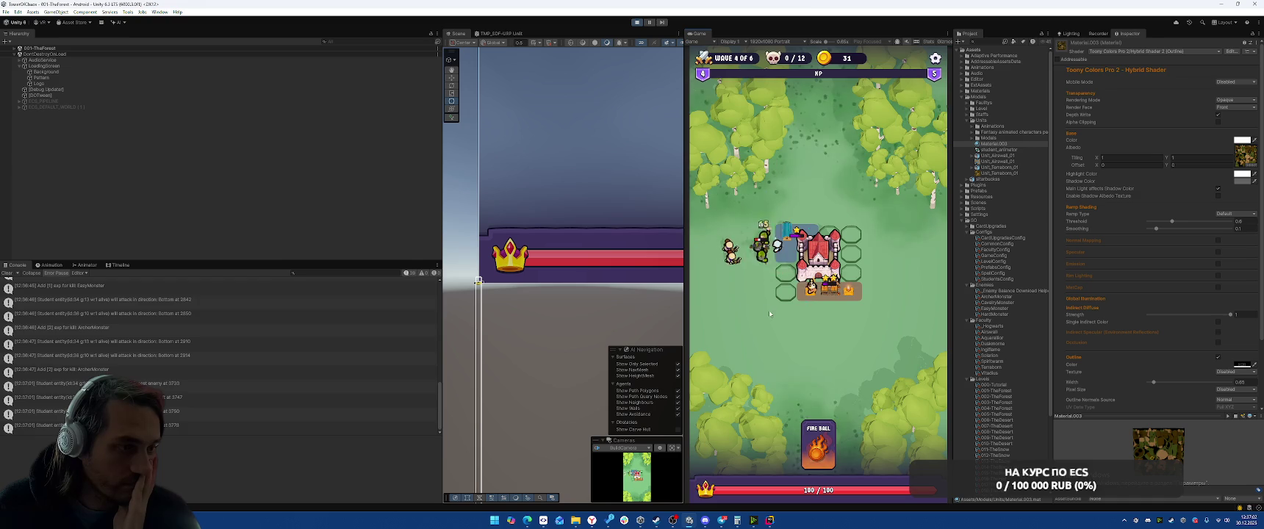
click(830, 445)
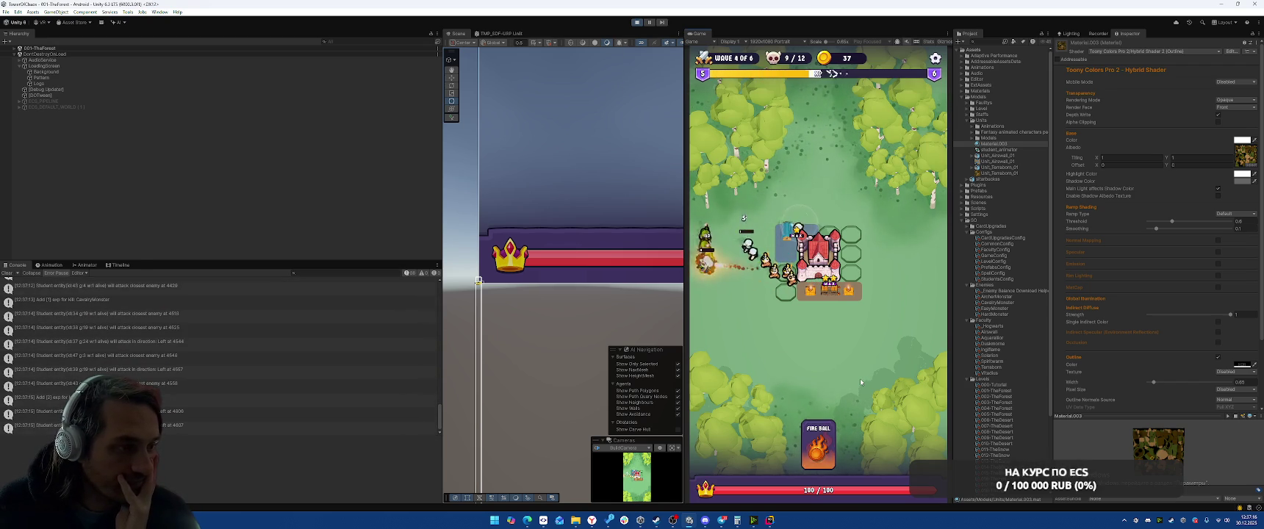
click(831, 443)
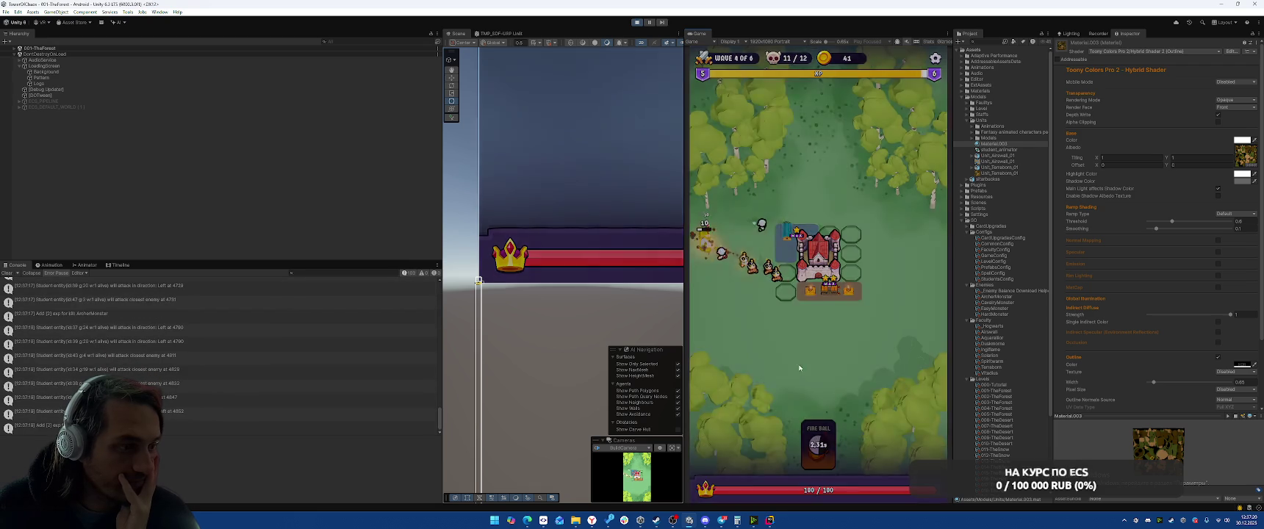
- Take Aquarellion again, place two units beside the castle, battle the next wave, and choose the middle power
click(760, 283)
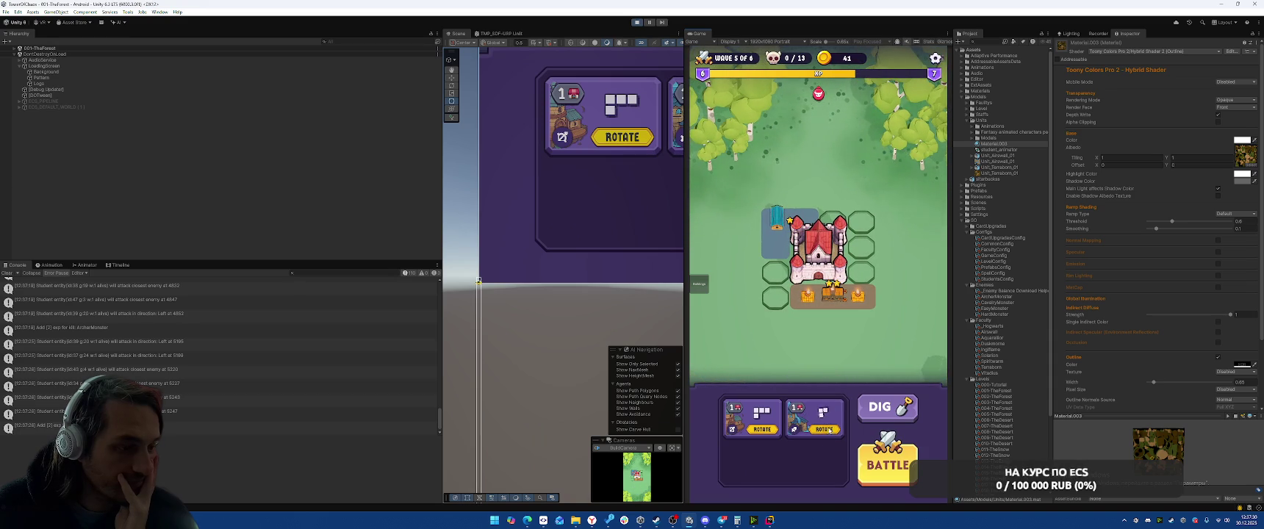
click(807, 414)
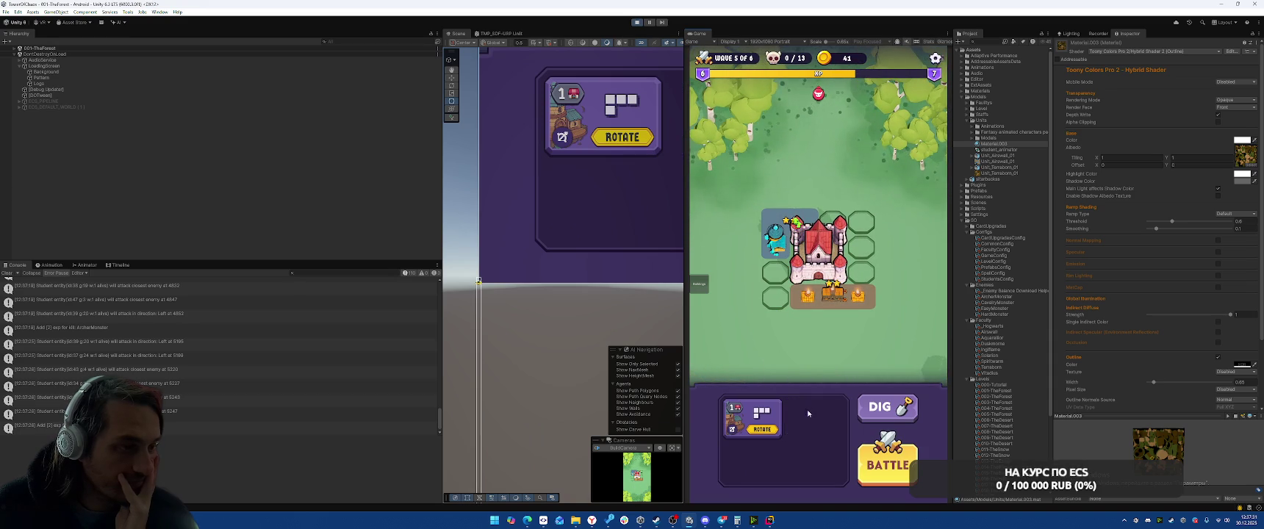
click(764, 415)
click(887, 467)
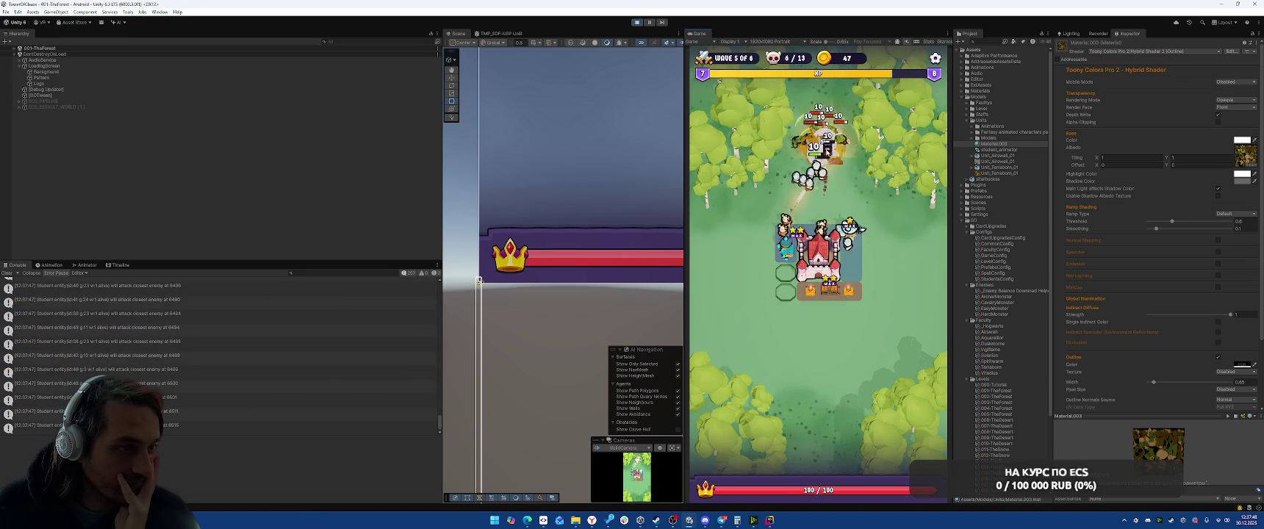
click(812, 257)
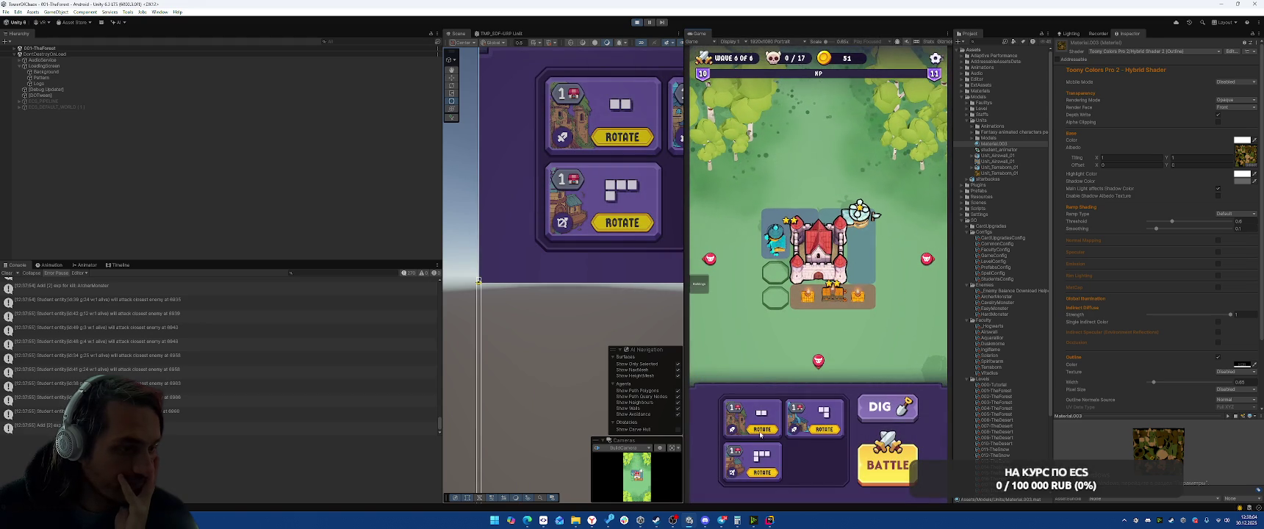
- Rotate and place the two cards as a building and tower beside the castle, then dig three L-shaped tiles
click(763, 430)
mouse_move(746, 415)
mouse_down()
mouse_move(775, 360)
mouse_move(776, 285)
mouse_up()
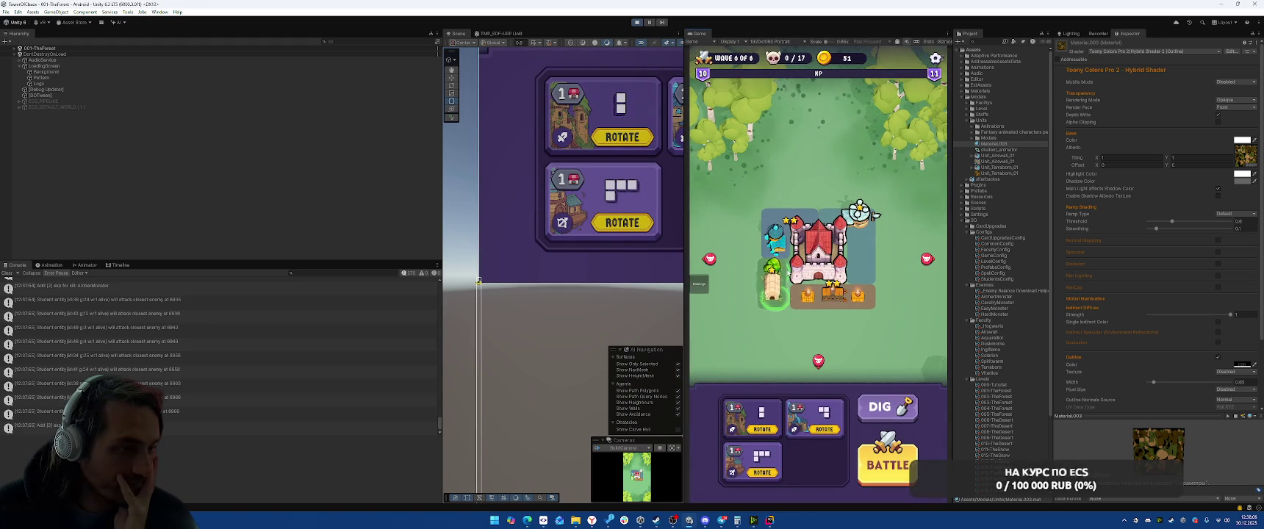
click(766, 429)
click(824, 429)
drag(816, 415, 867, 254)
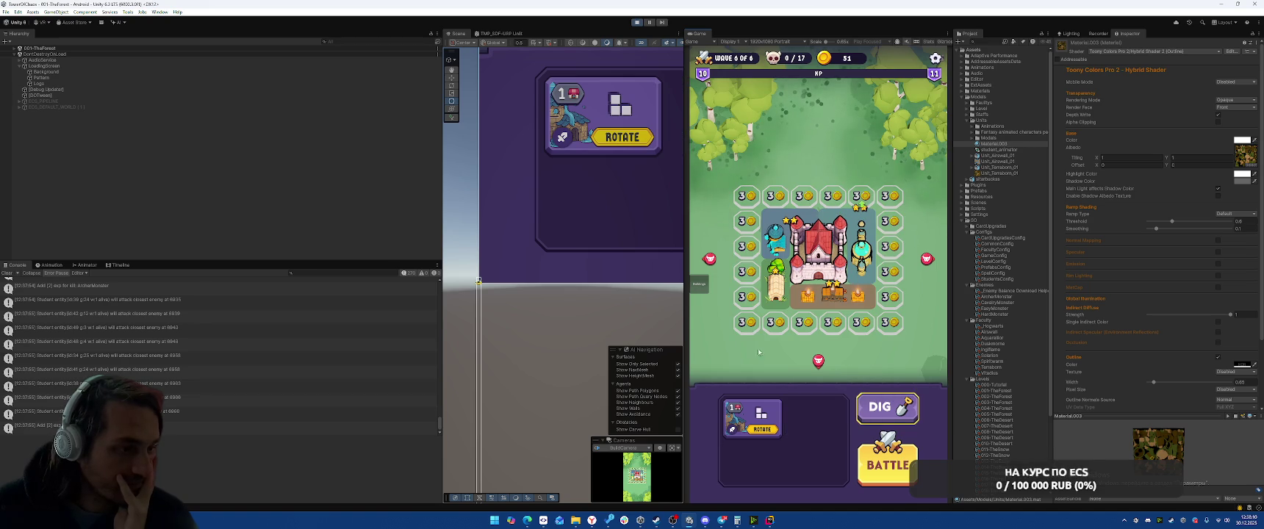
mouse_move(747, 297)
mouse_down()
mouse_move(748, 322)
mouse_move(777, 325)
mouse_up()
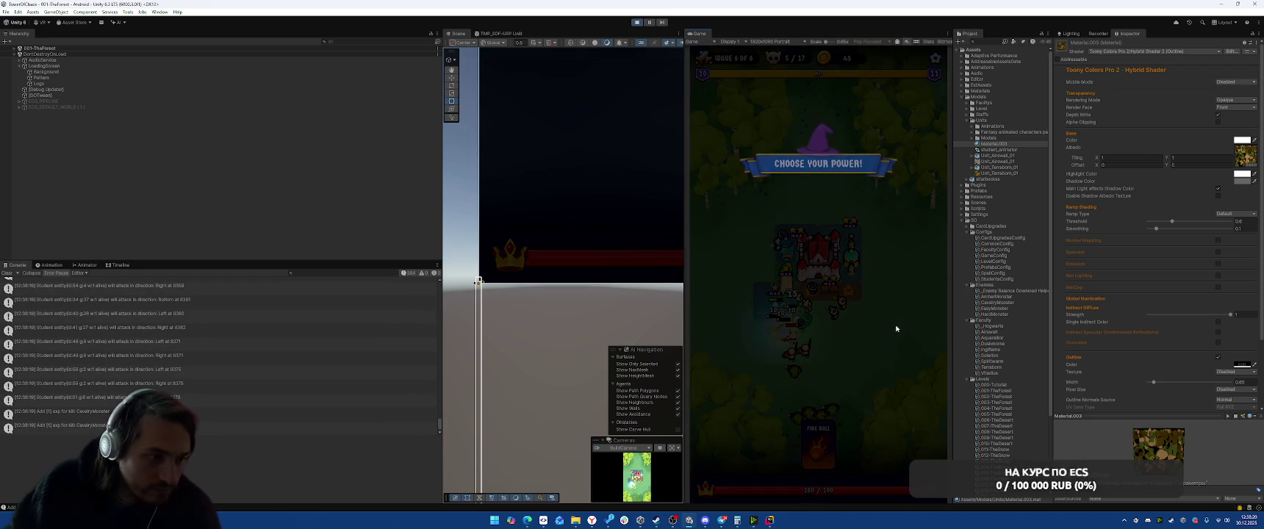
- Take the Airswall power and collect the victory rewards to return to the main menu
click(896, 328)
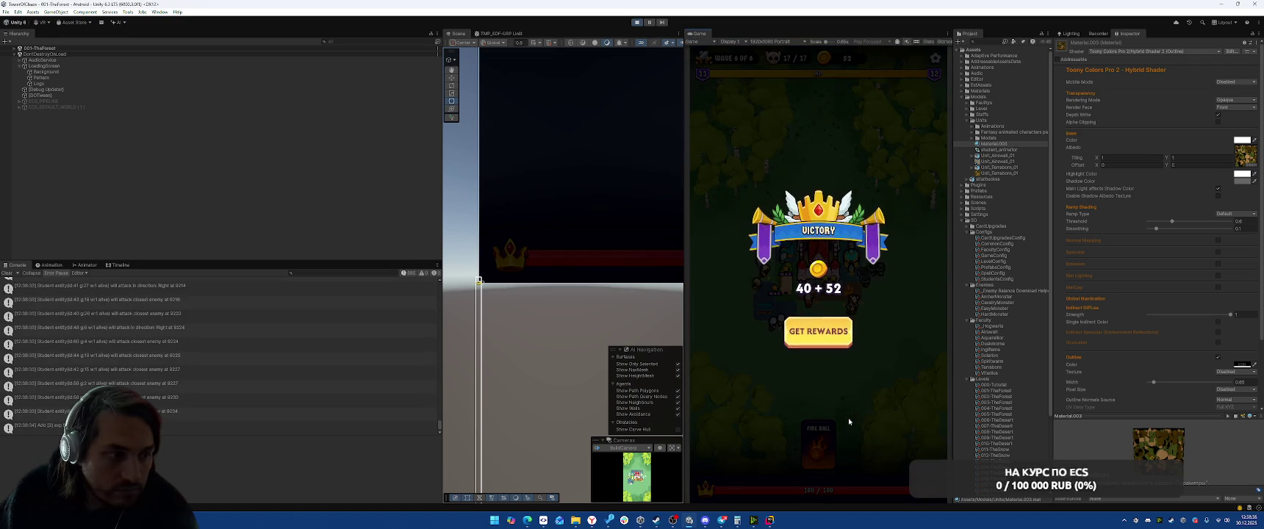
click(831, 340)
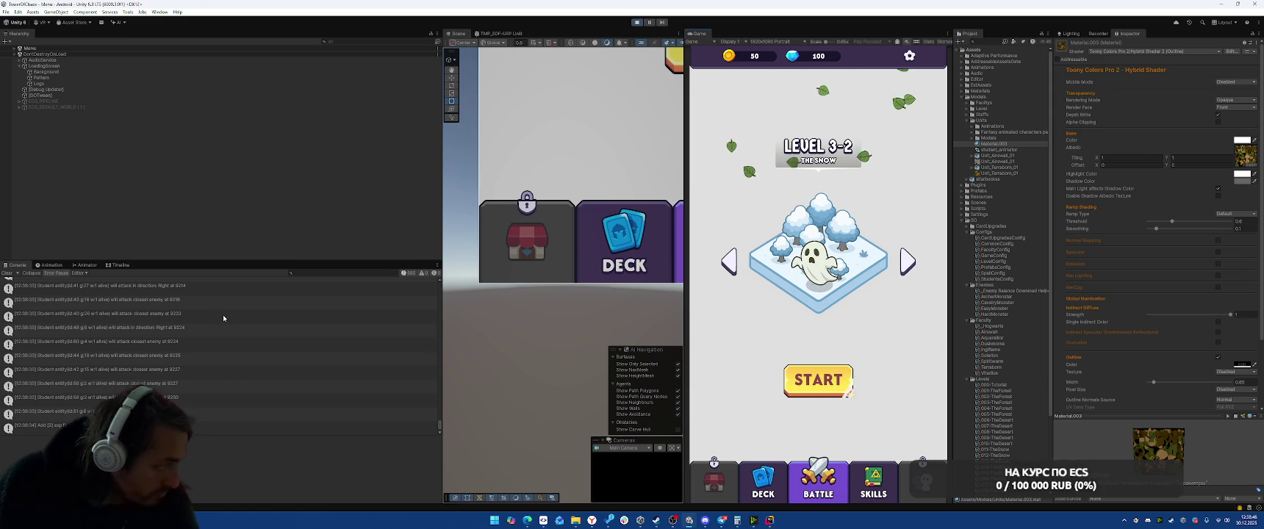
- Exit Play mode and start searching the Project for EdgeMarker
click(637, 22)
mouse_move(543, 520)
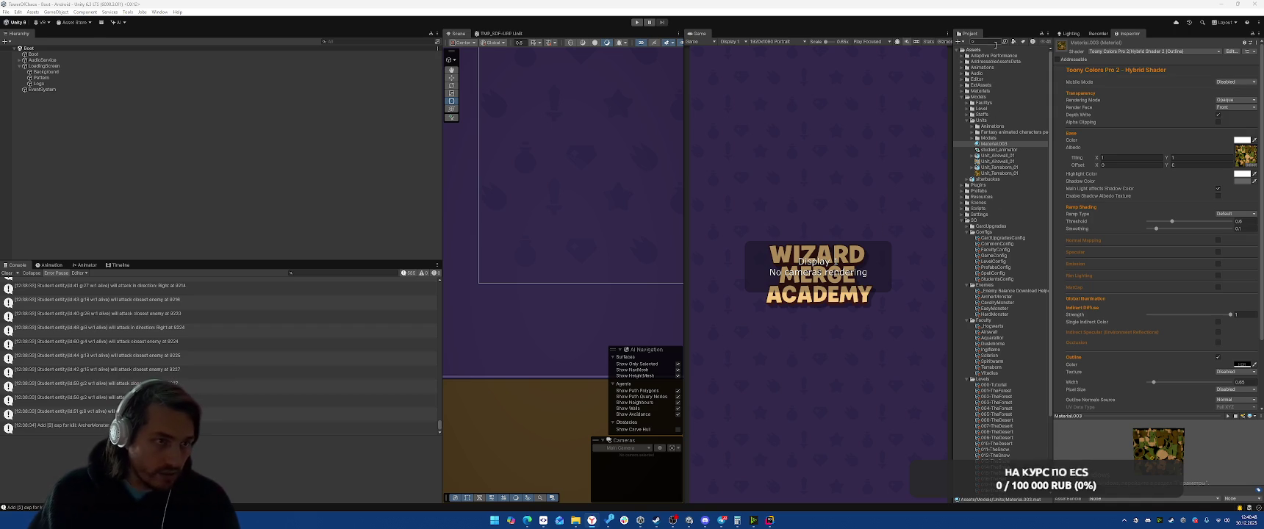
text(dge)
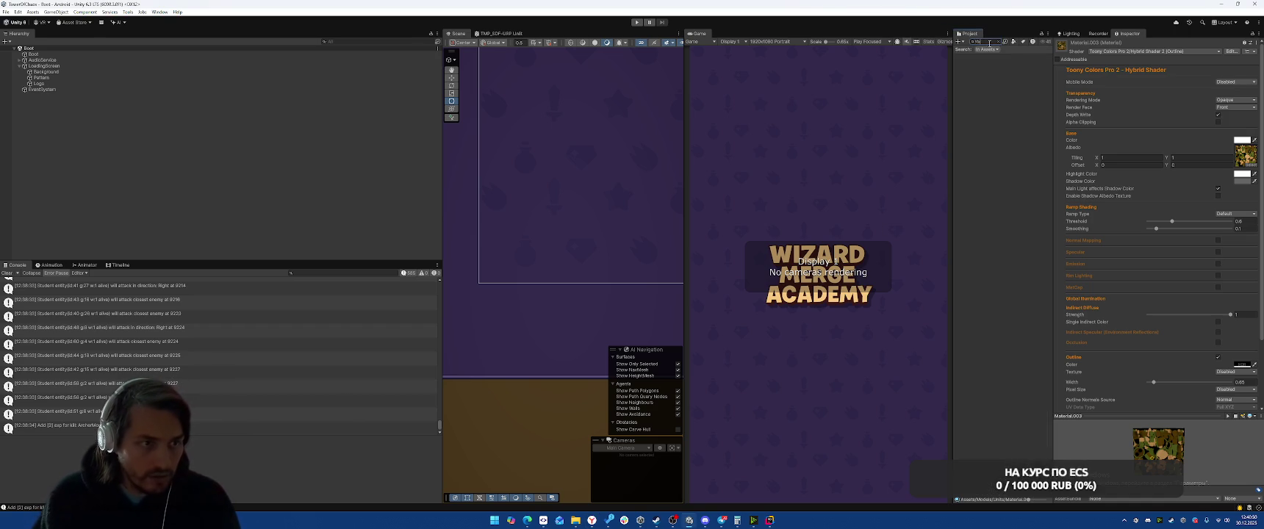
text(M)
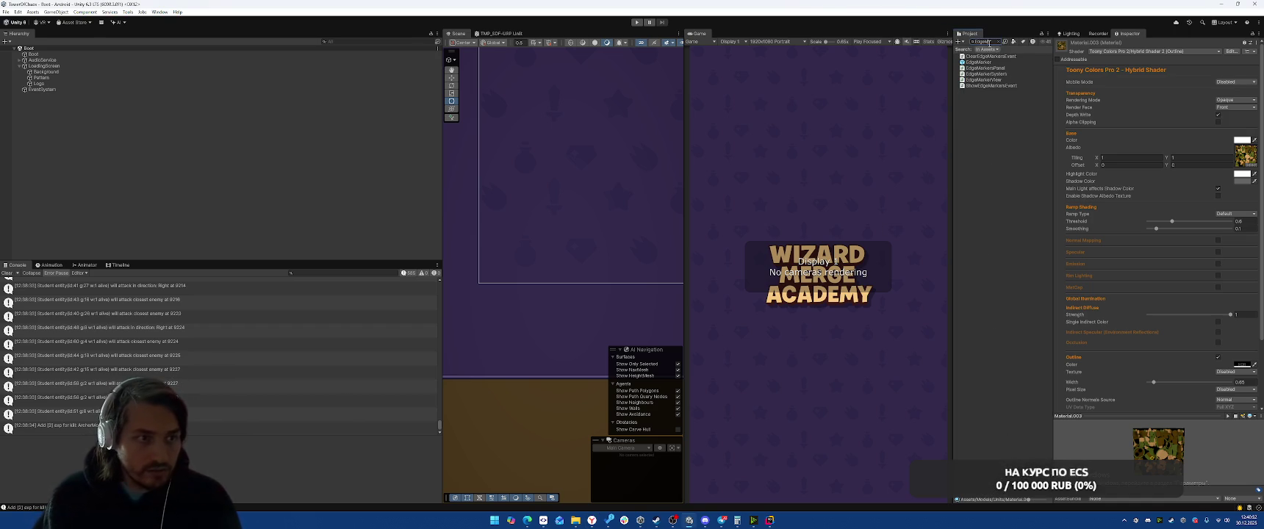
- Open the EdgeMarker prefab and inspect the rect transforms of TopView and its Arrow, Base and Icon
double_click(979, 62)
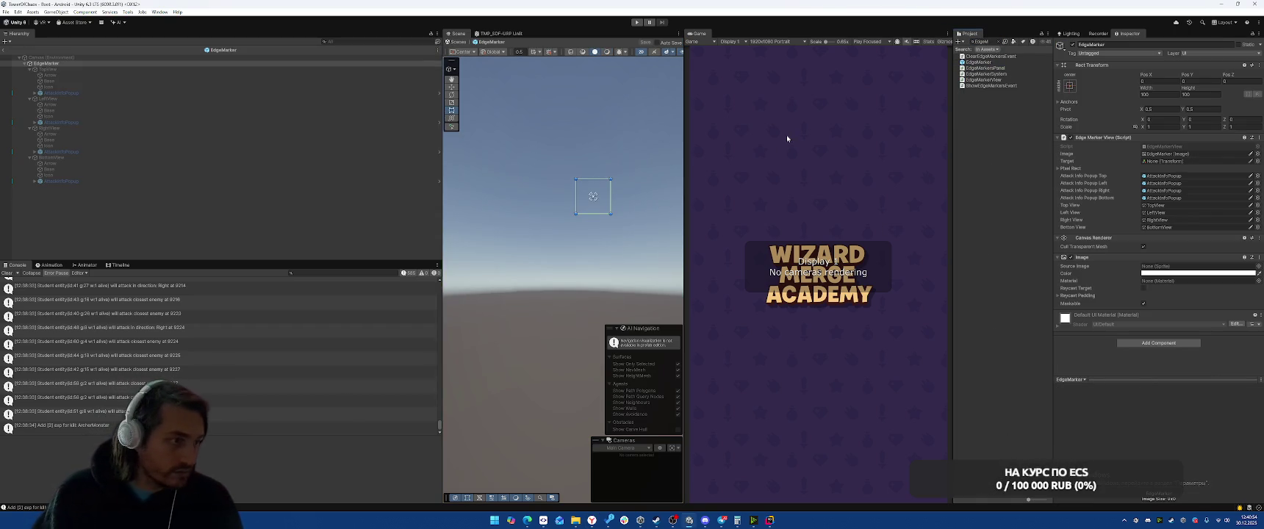
click(170, 69)
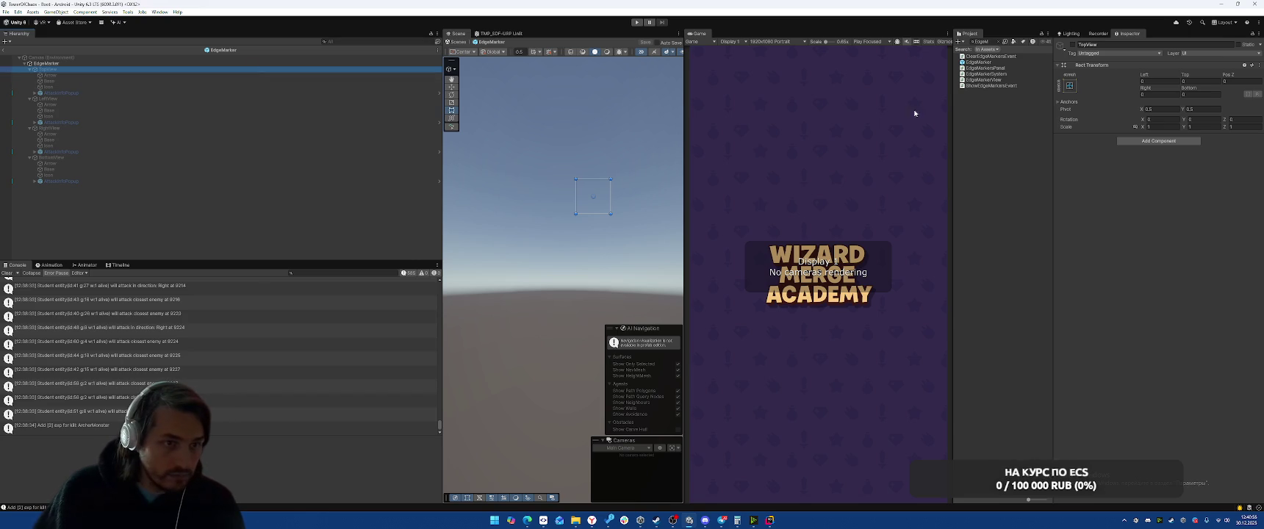
click(1073, 103)
click(80, 73)
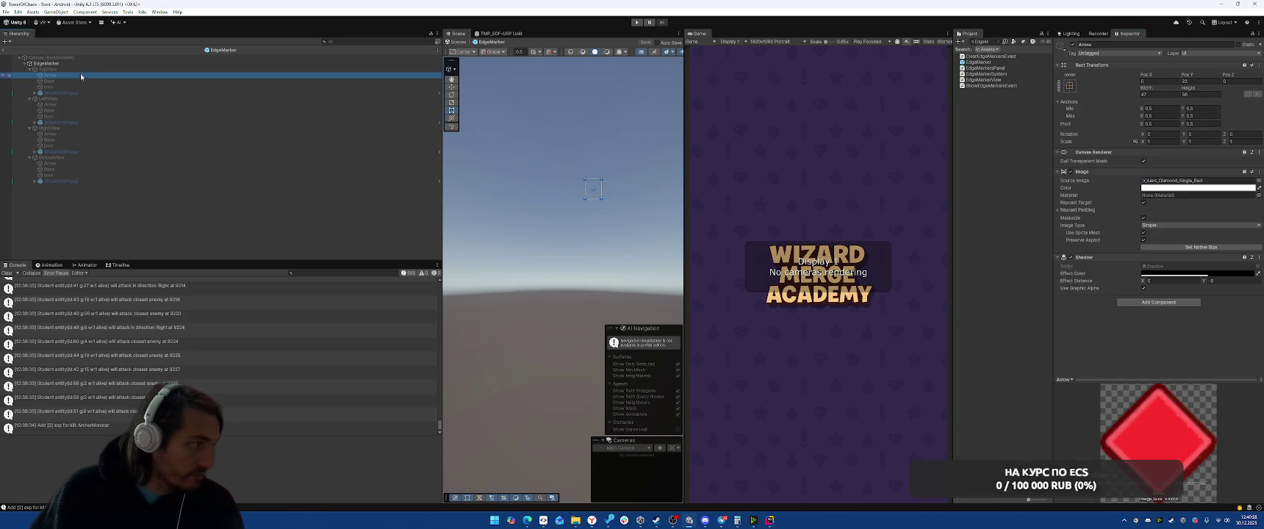
click(82, 81)
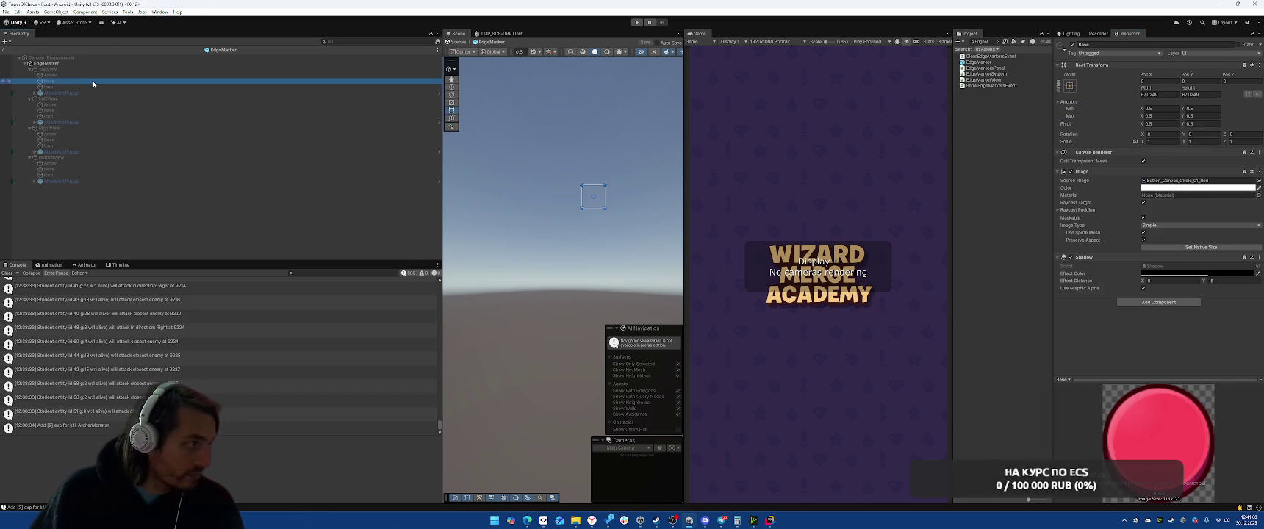
click(92, 86)
key(Up)
key(Up)
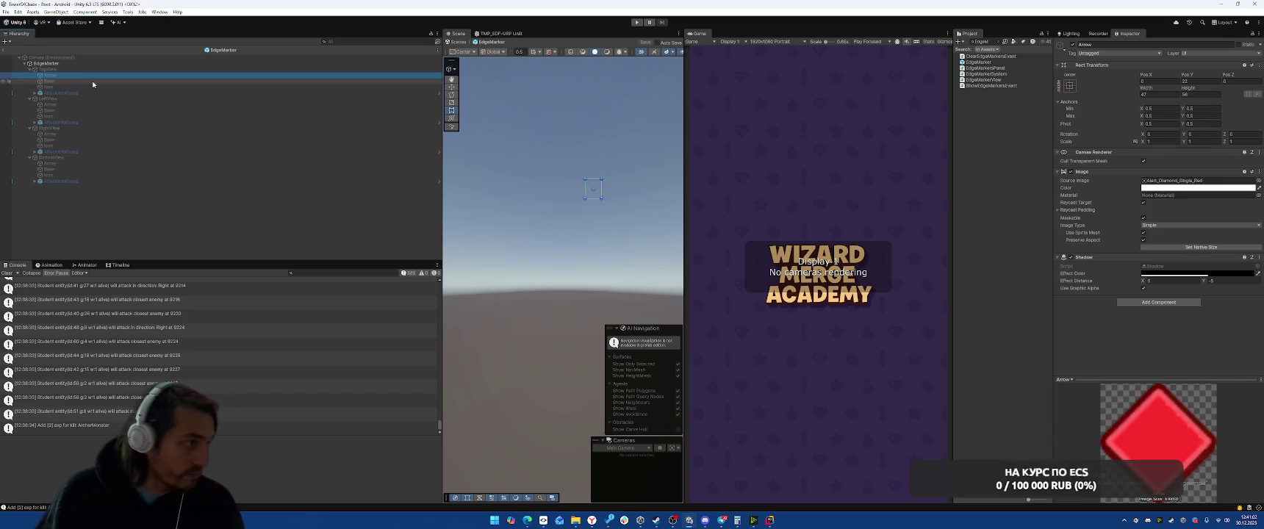
click(105, 69)
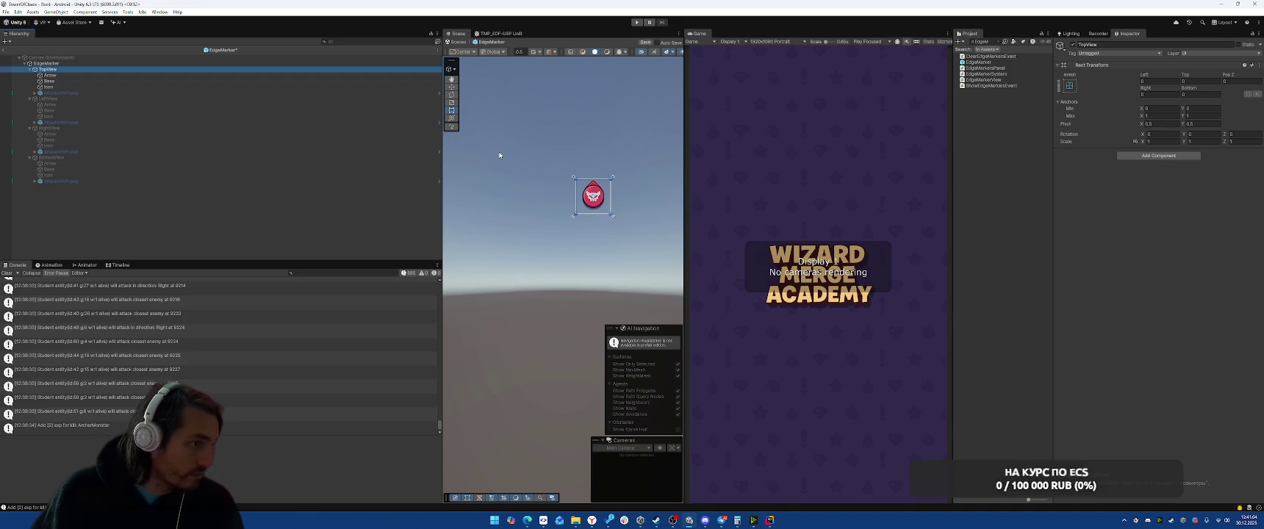
click(123, 75)
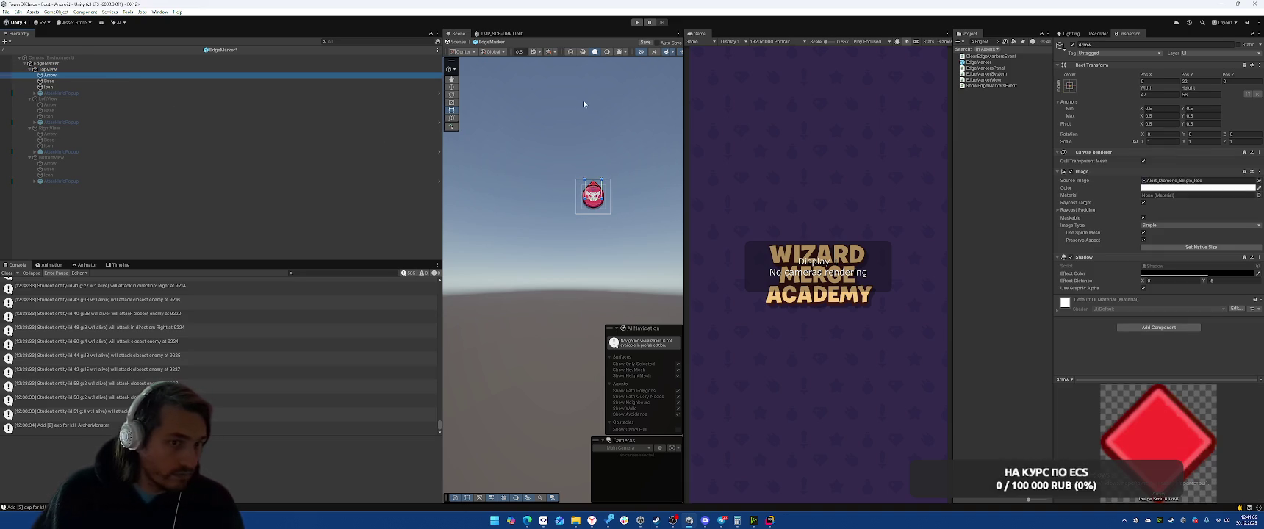
click(77, 70)
- Try a larger TopView scale and zero top offset, undo both changes, then recheck Arrow and Base
click(1179, 141)
text(22)
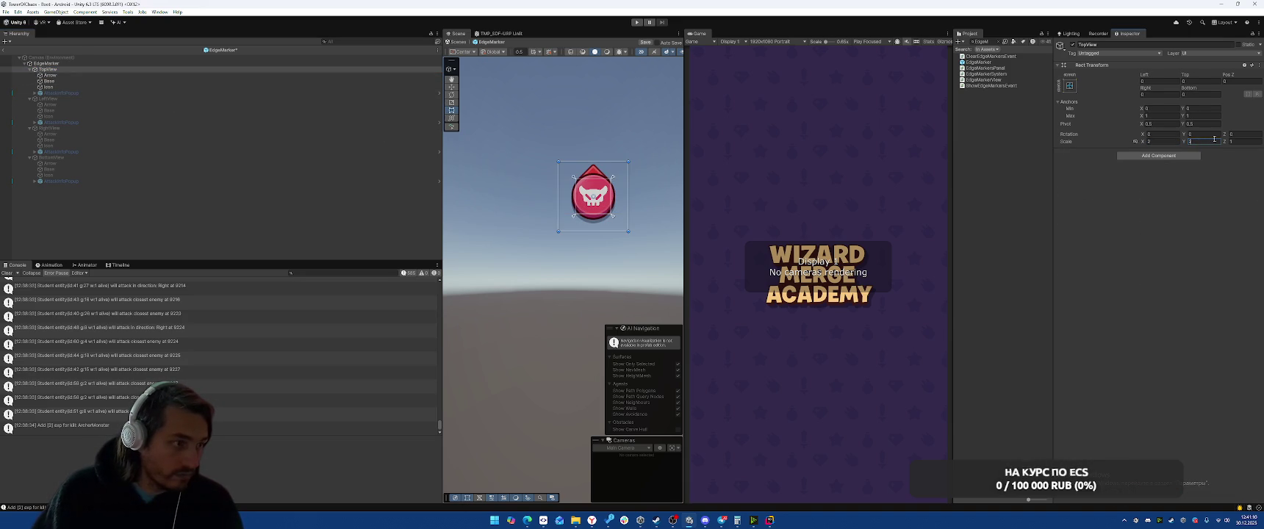
click(1208, 124)
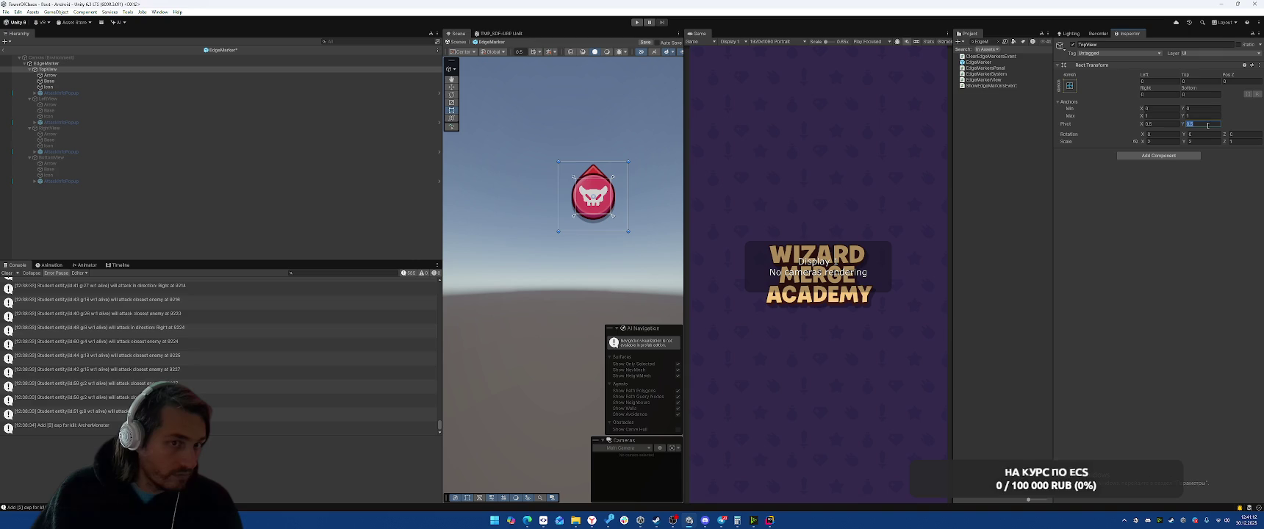
click(1200, 77)
text(0)
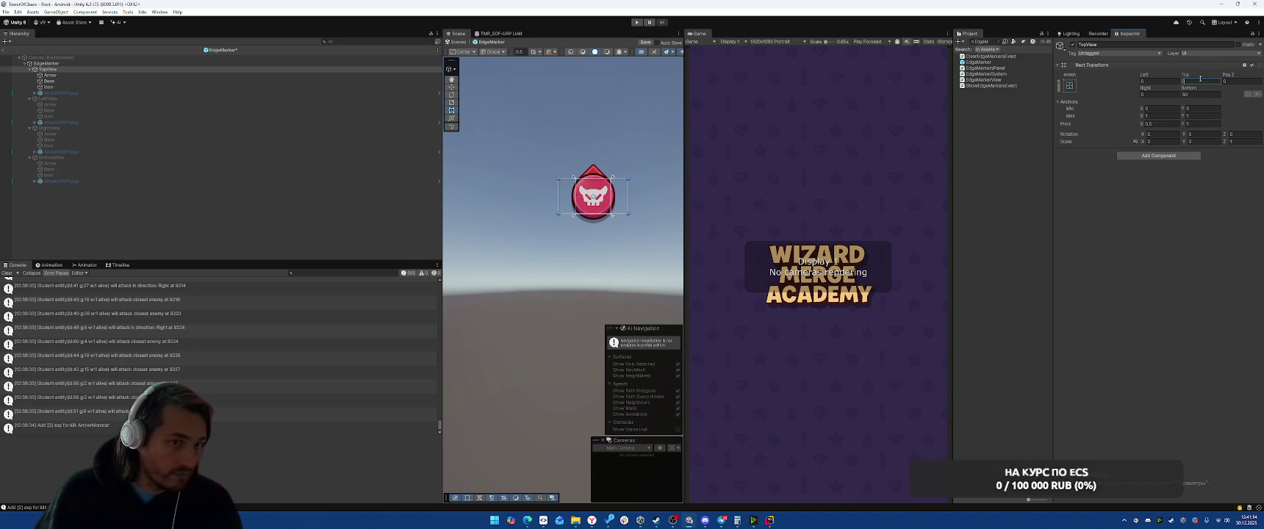
key(ctrl+z)
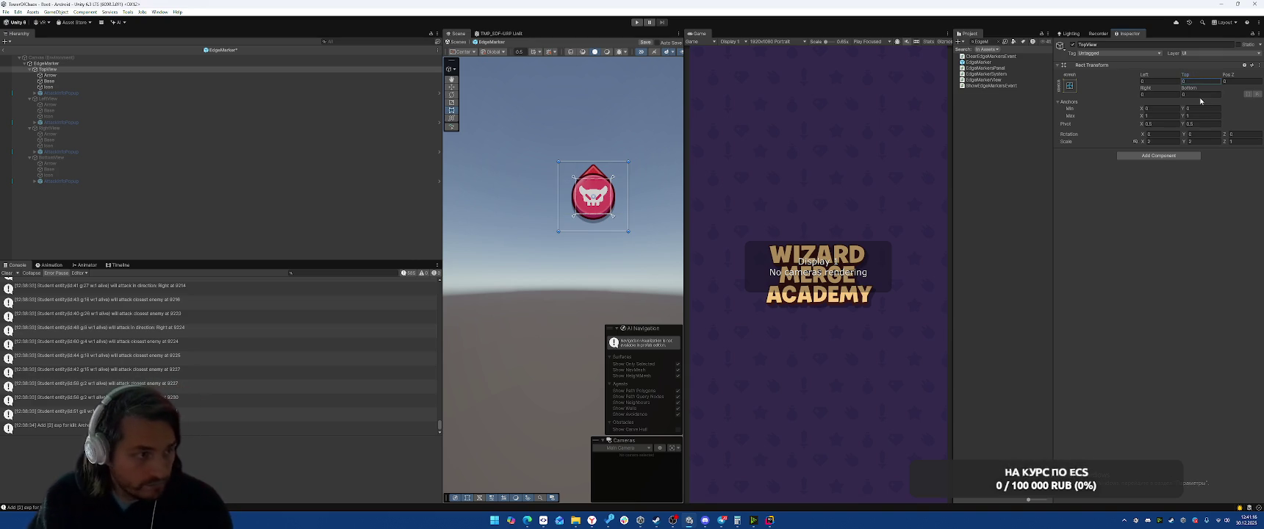
key(ctrl+z)
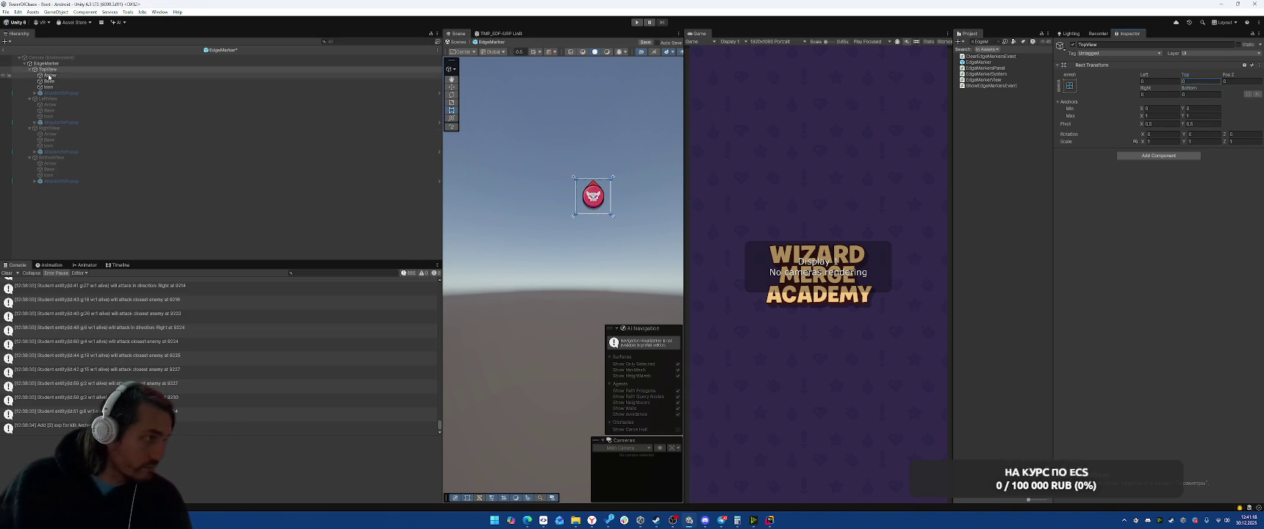
click(48, 75)
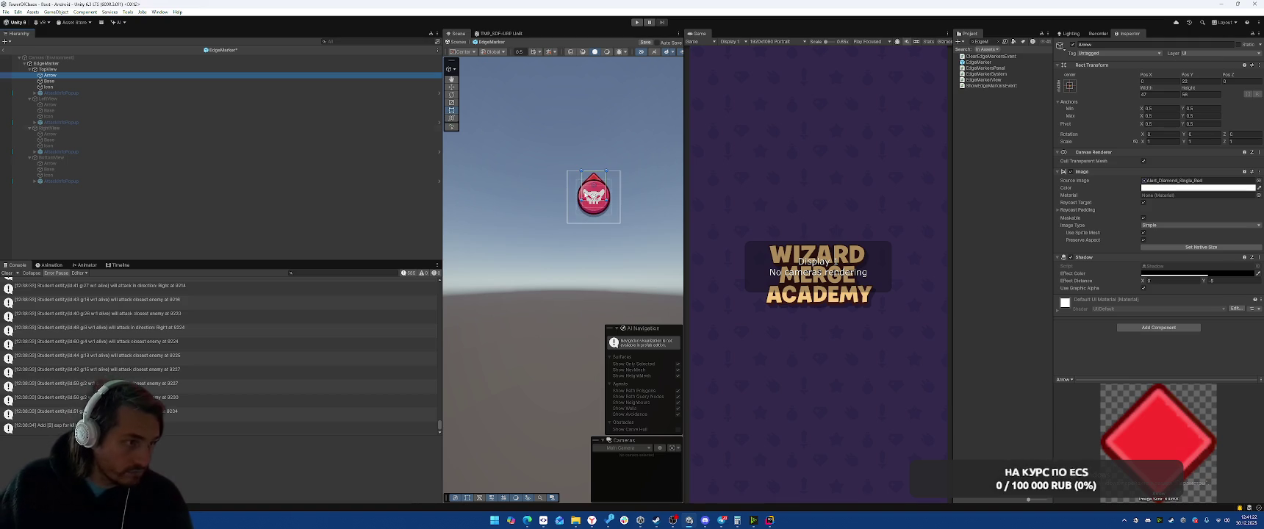
click(75, 81)
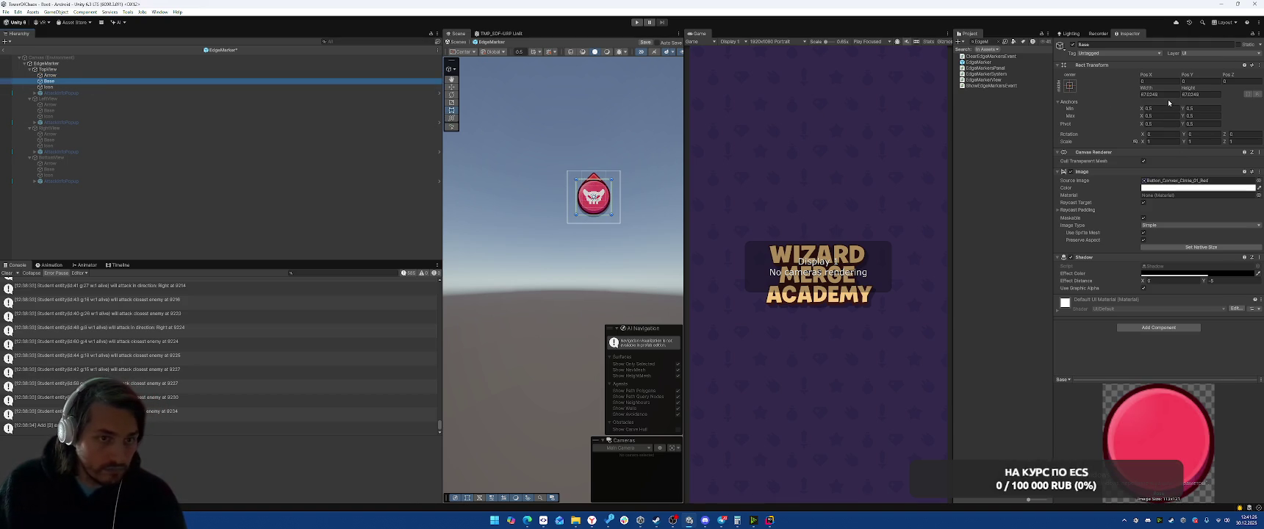
click(1179, 95)
click(1180, 95)
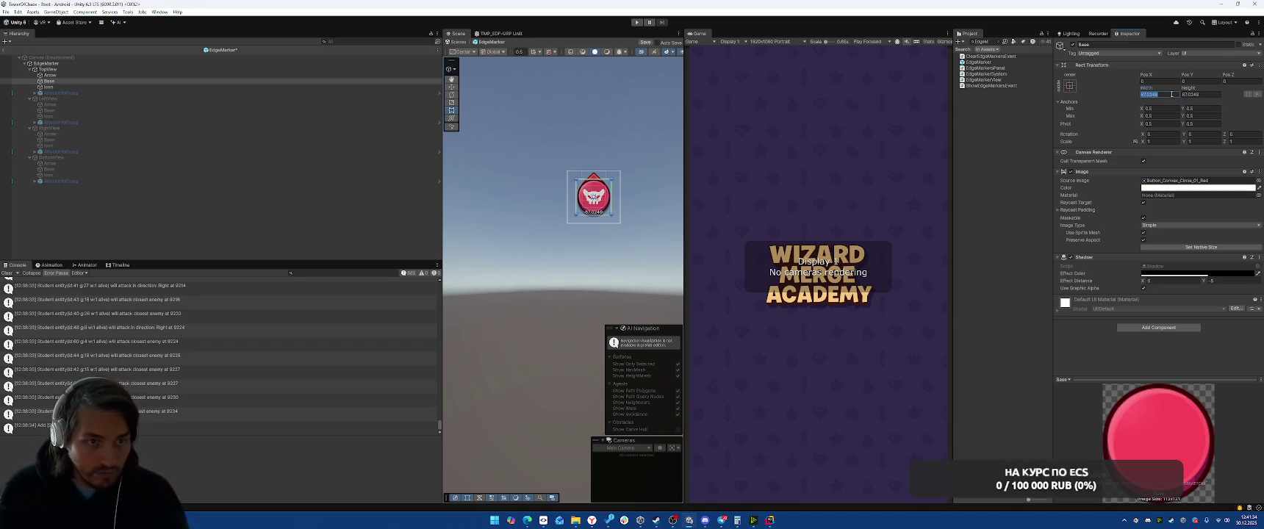
text(*2)
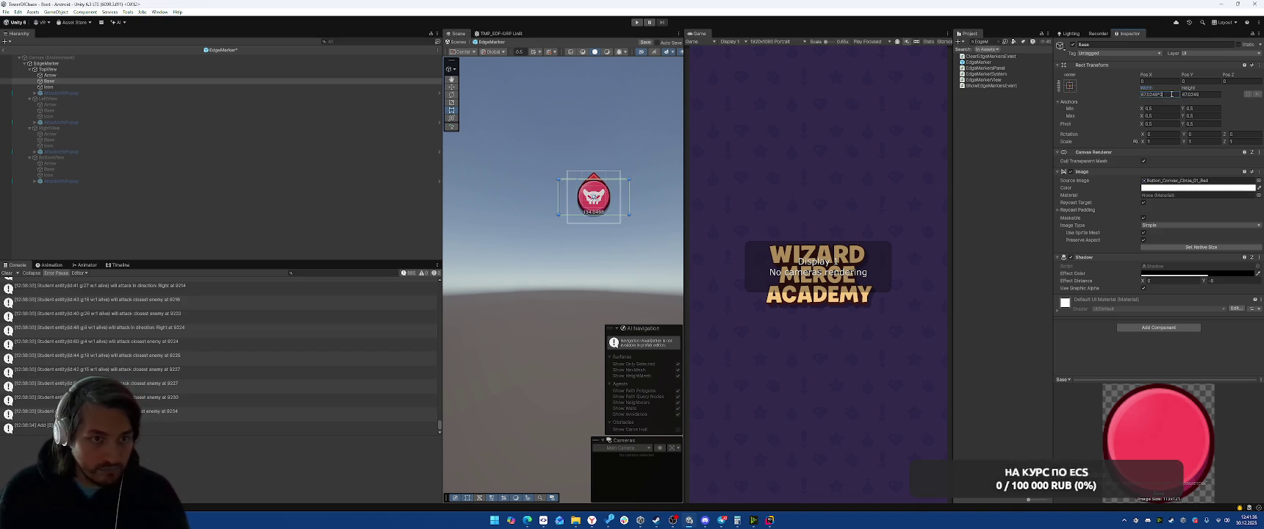
click(1207, 94)
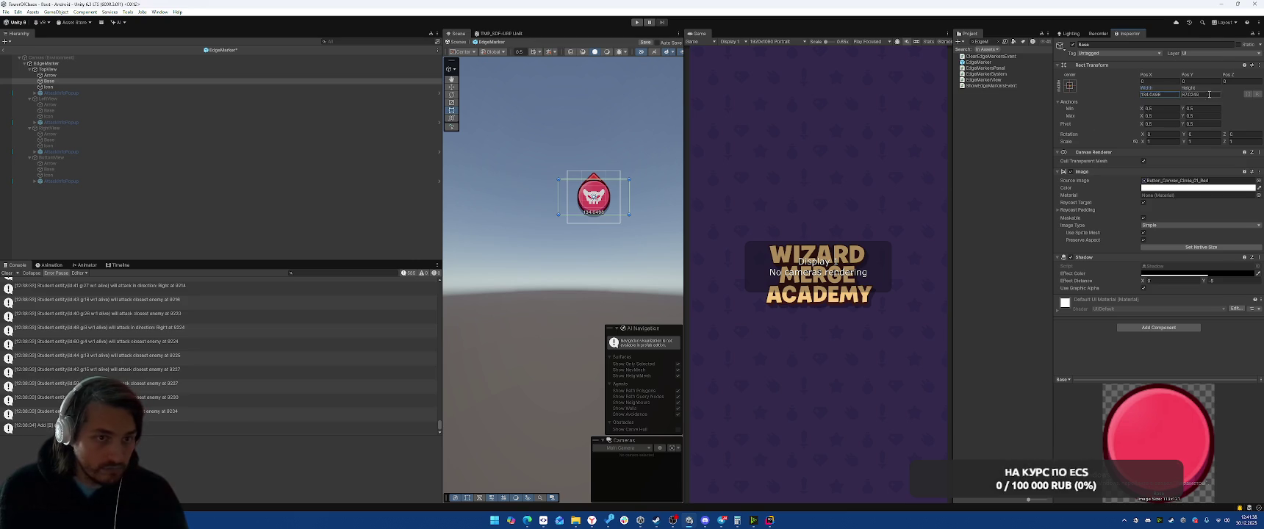
click(1193, 95)
text(134.0498)
key(Return)
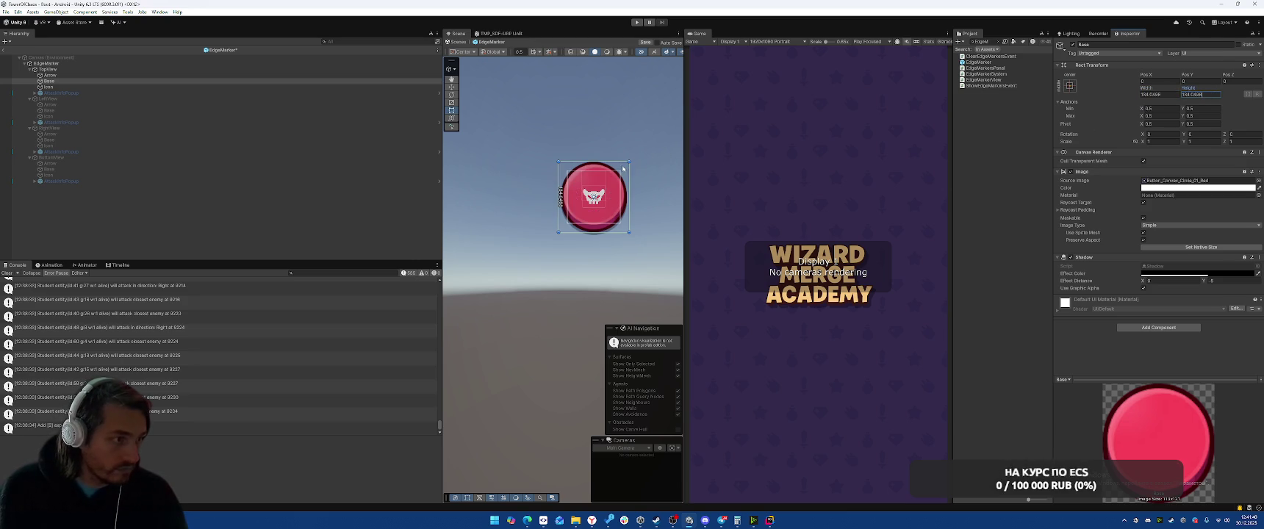
drag(601, 169, 600, 188)
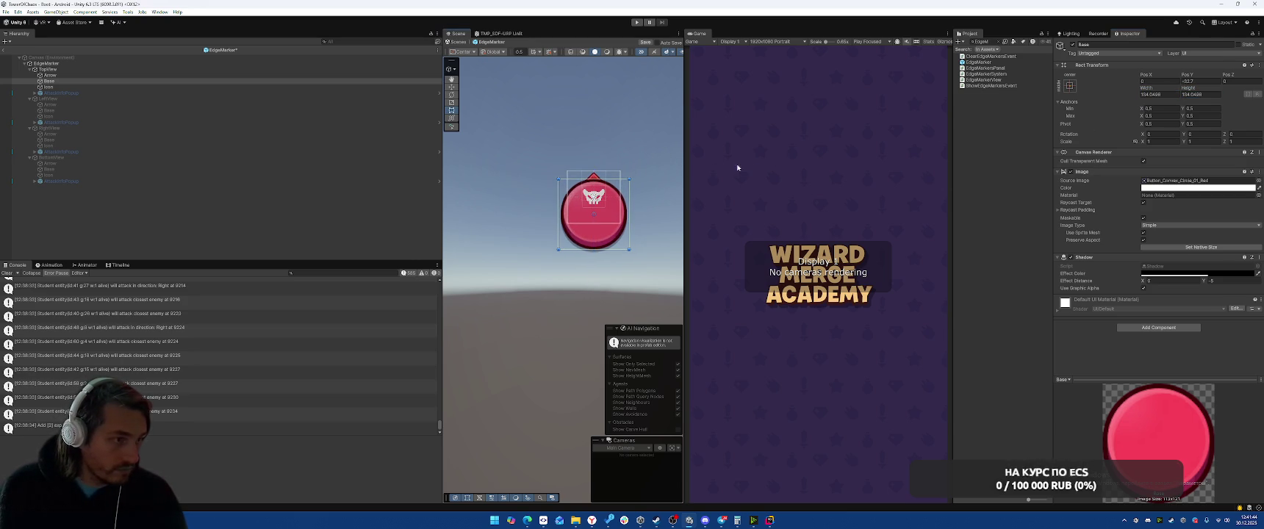
click(48, 87)
drag(594, 196, 595, 213)
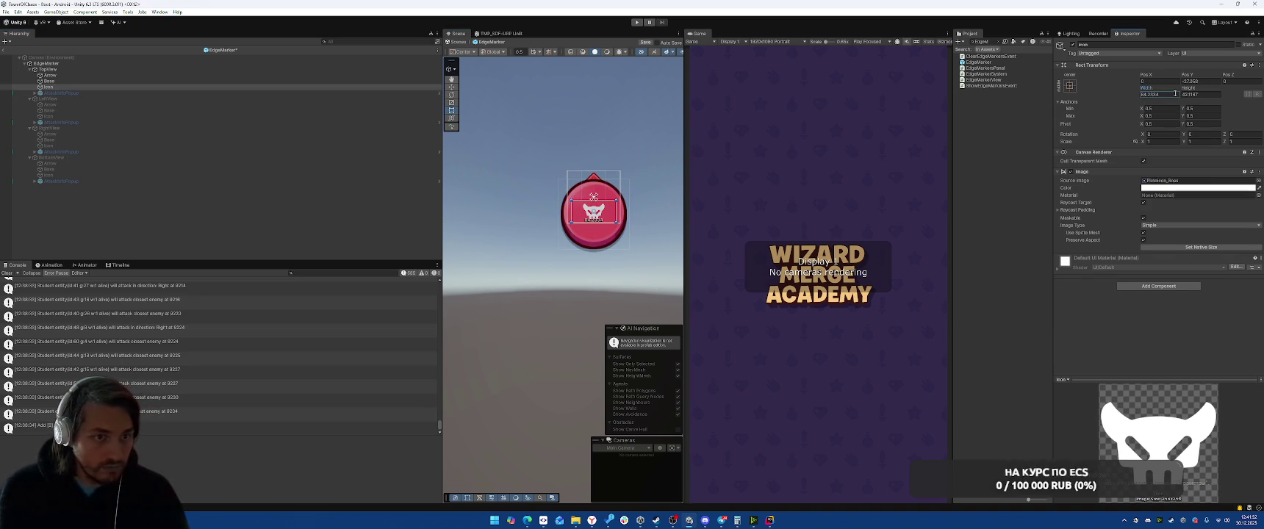
click(1199, 95)
key(ctrl+v)
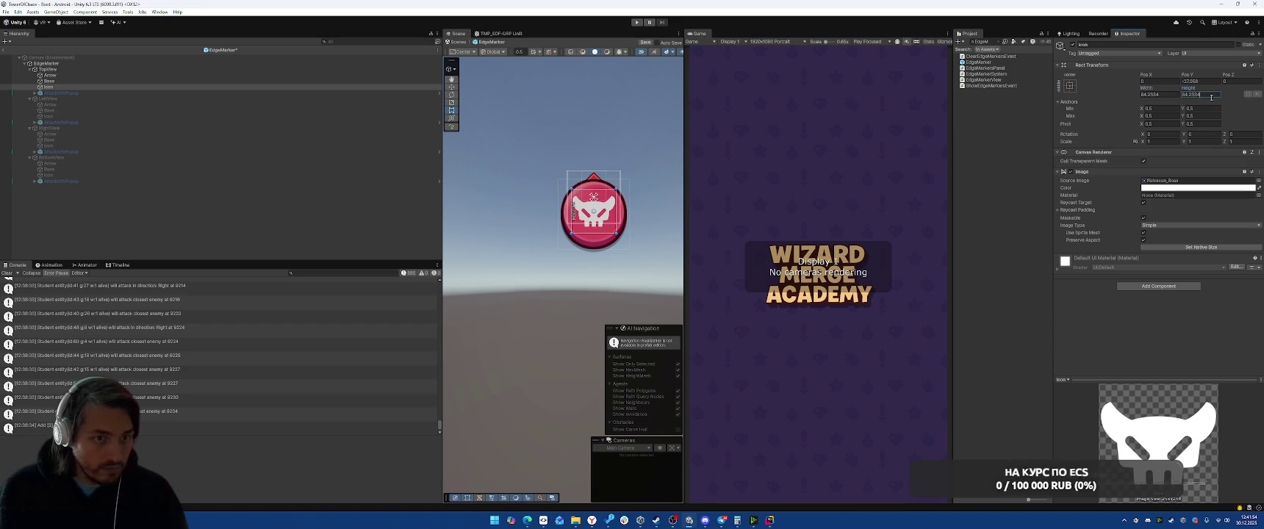
click(635, 161)
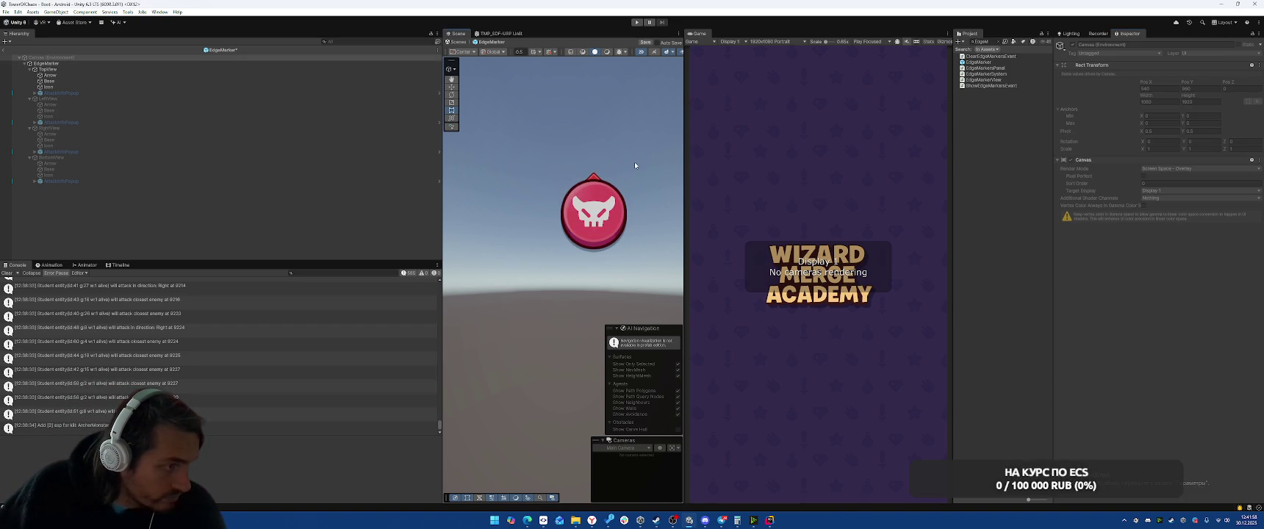
scroll(634, 162, down, 5)
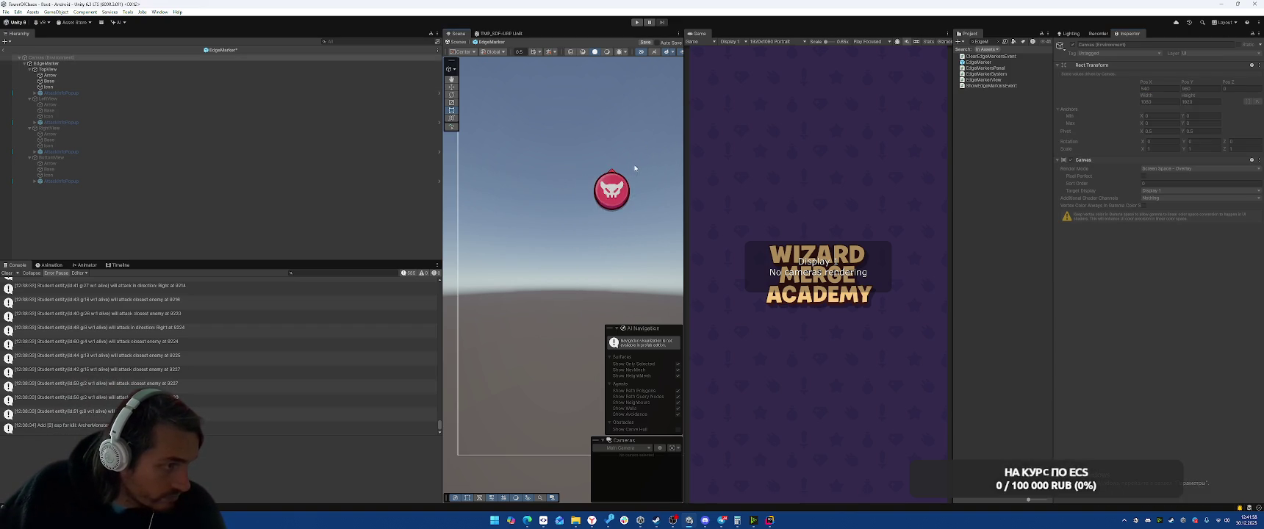
- Activate TopView's AttackInfoPopup and move it down below the skull marker
click(145, 93)
key(alt+shift+a)
drag(568, 212, 569, 225)
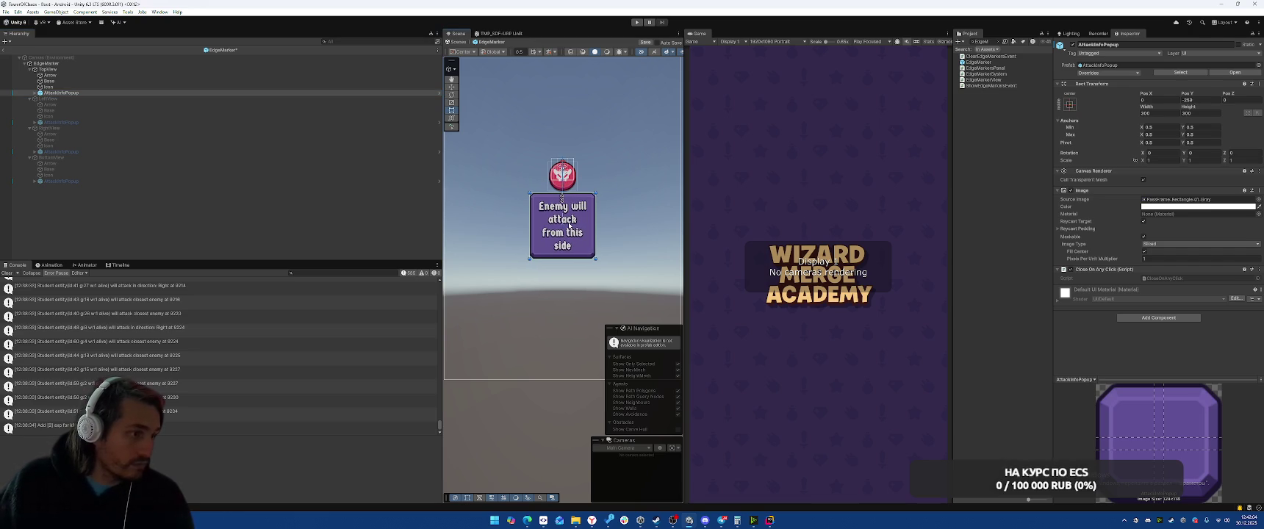
click(605, 155)
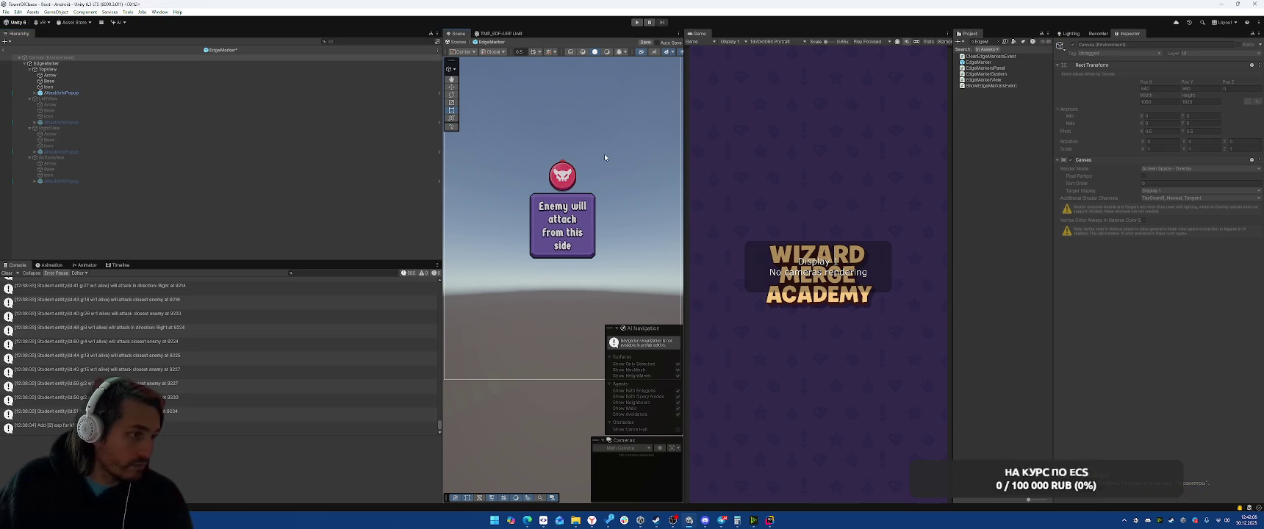
- Resize TopView's Arrow to width 94 and height 112
click(155, 70)
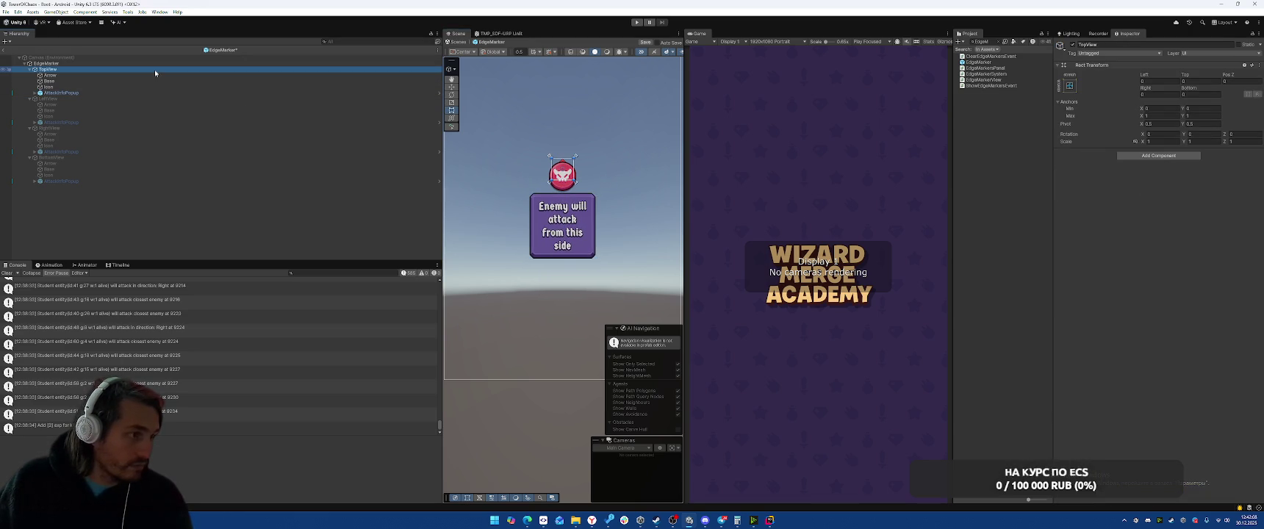
click(115, 77)
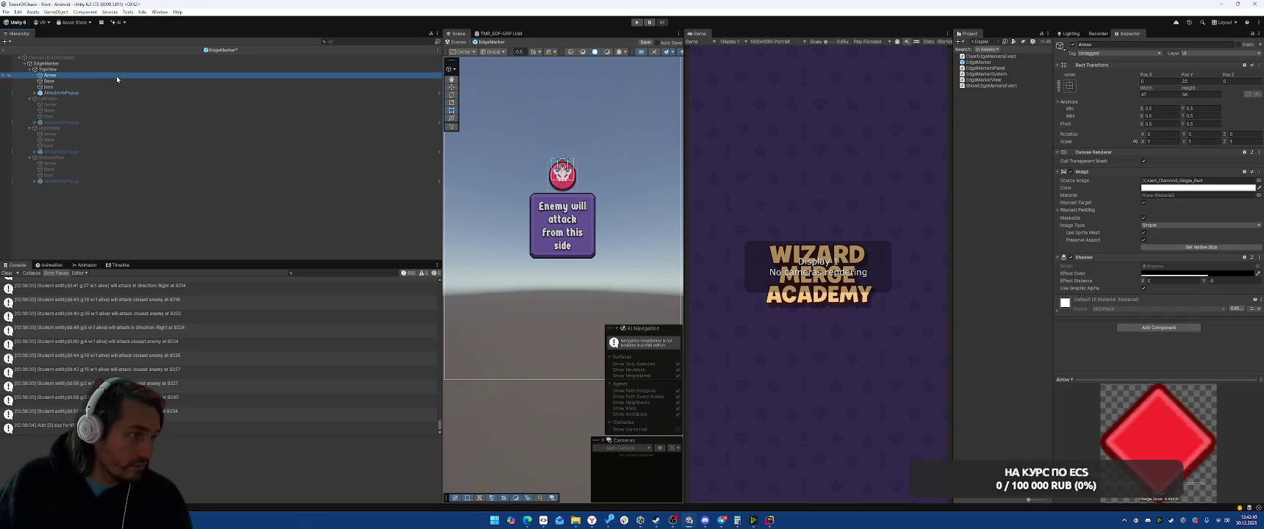
click(1162, 96)
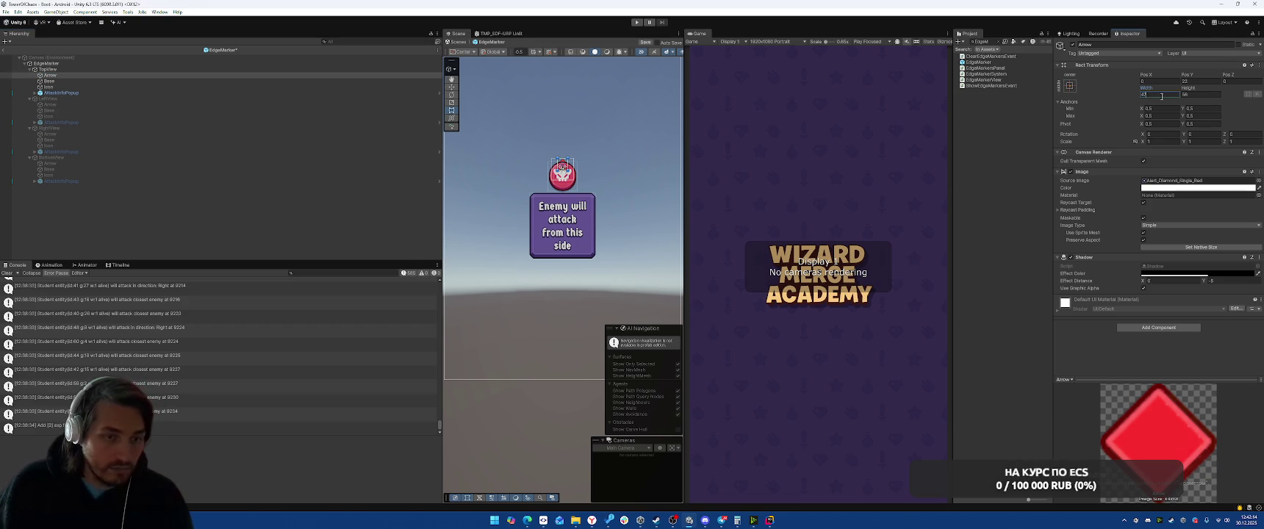
text(94)
click(1202, 95)
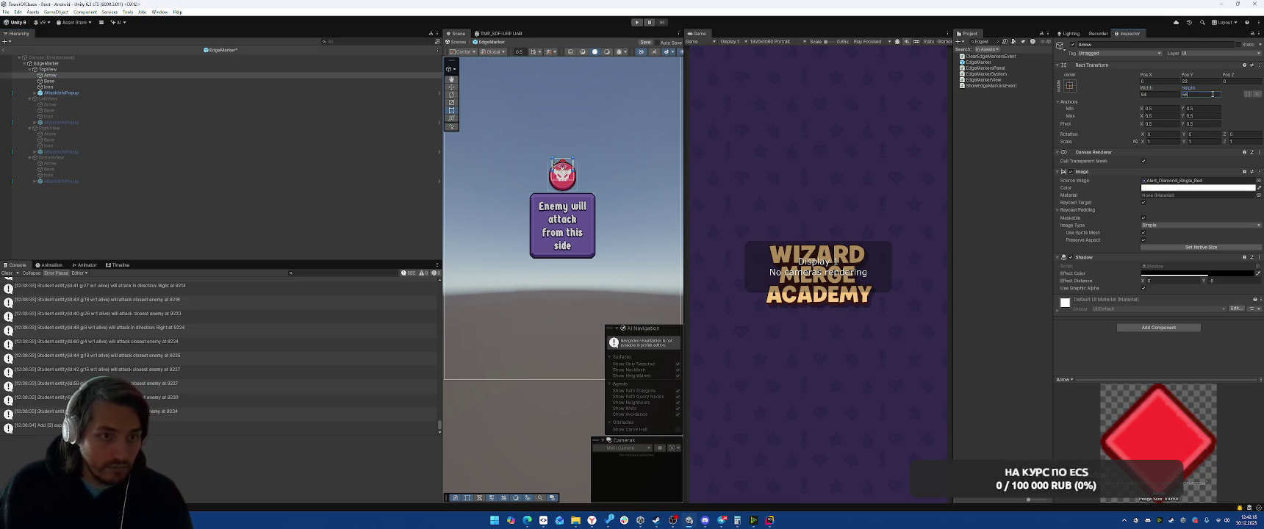
text(112)
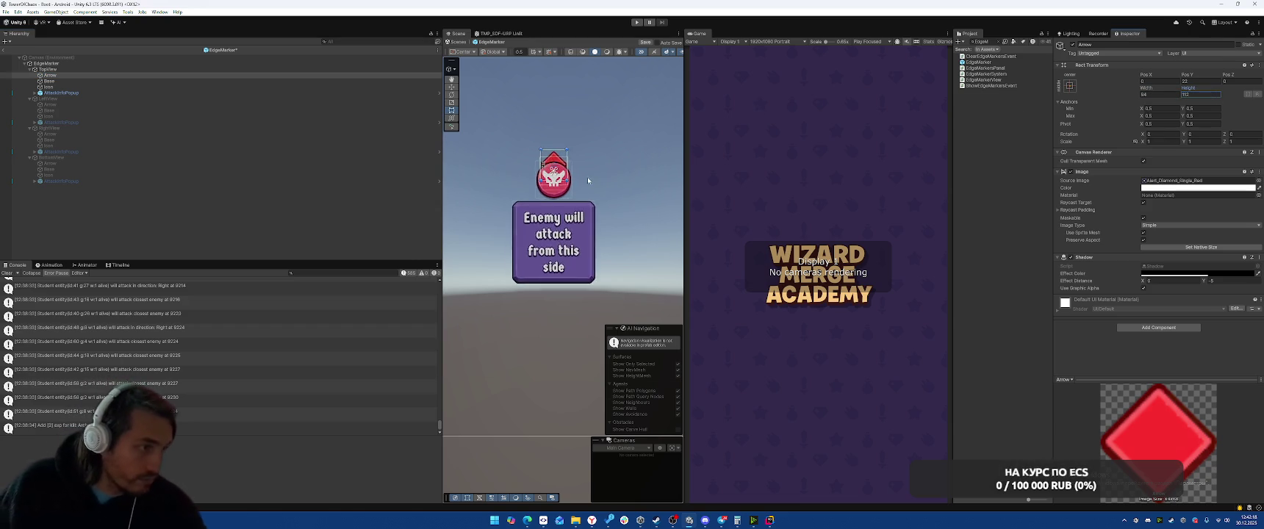
scroll(592, 174, up, 3)
- Move TopView's Arrow down so it tucks into the red circle
drag(534, 157, 534, 161)
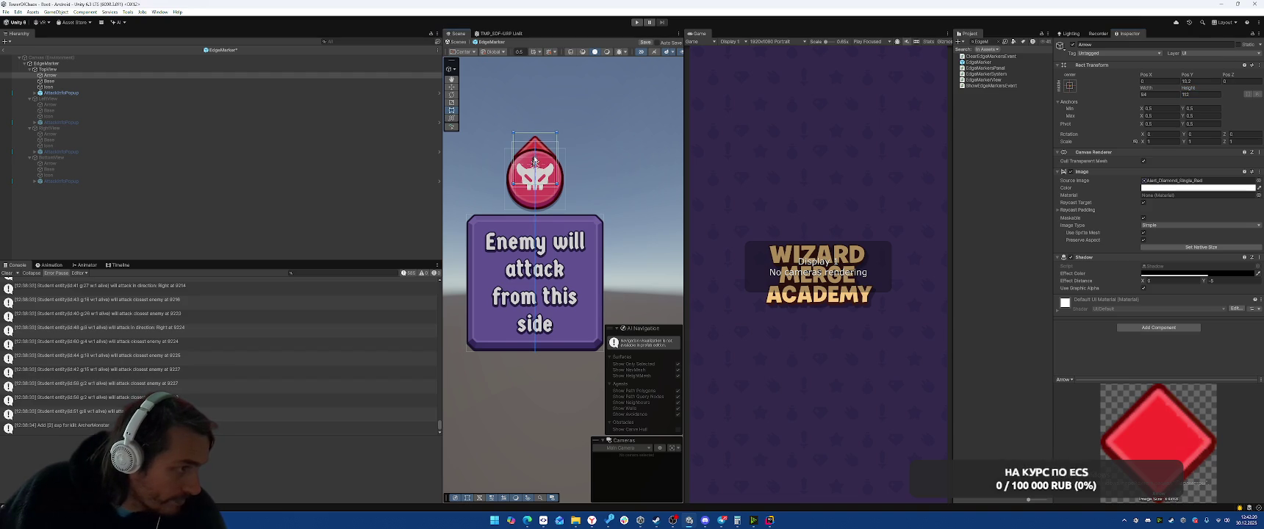
shift+click(140, 85)
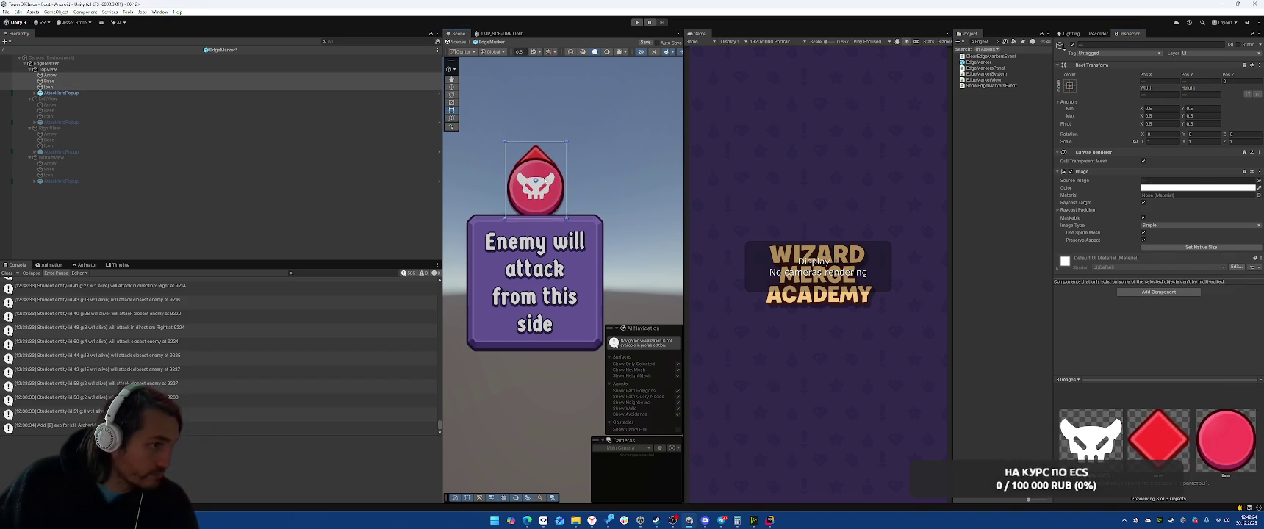
mouse_move(544, 189)
mouse_down()
mouse_move(555, 151)
mouse_move(544, 197)
mouse_up()
key(ctrl+z)
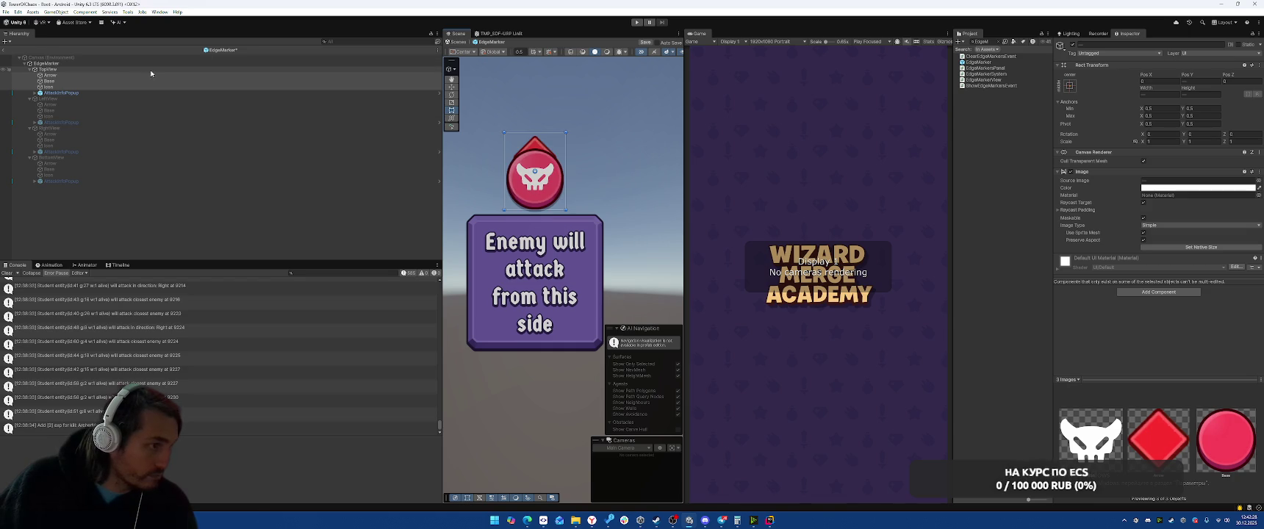
click(112, 75)
drag(540, 149, 540, 156)
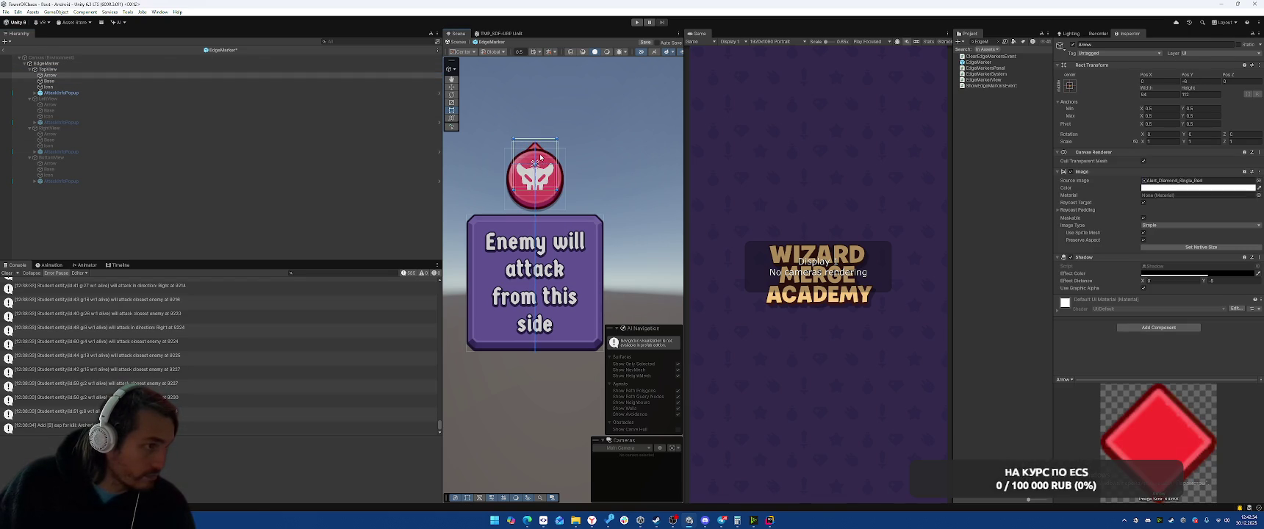
- Shift the Base and Icon slightly down and nudge the attack popup lower beneath the marker
click(94, 81)
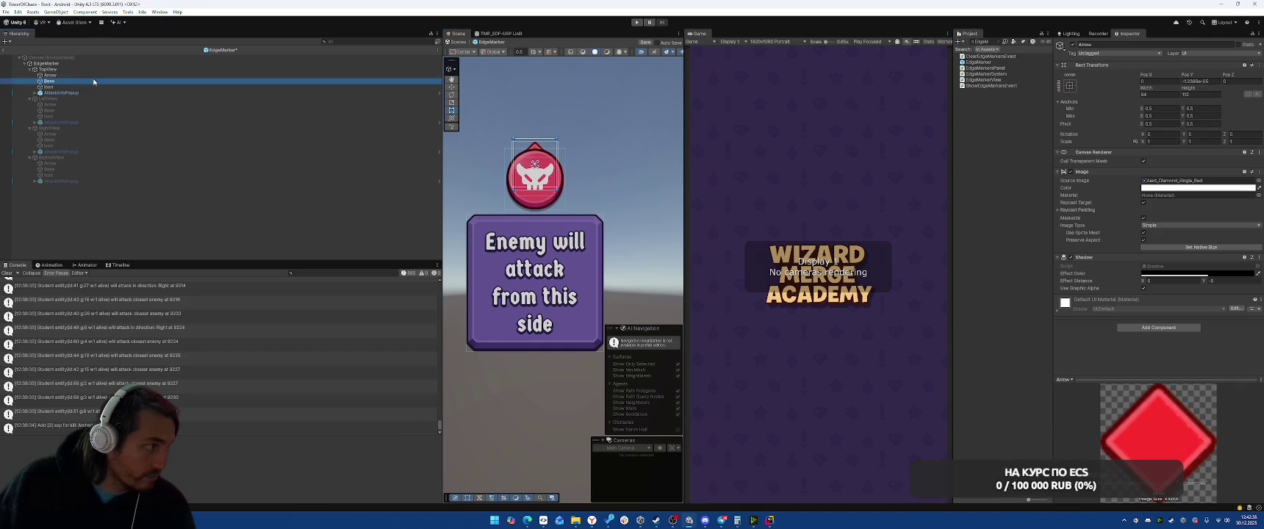
shift+click(95, 87)
drag(541, 182, 541, 186)
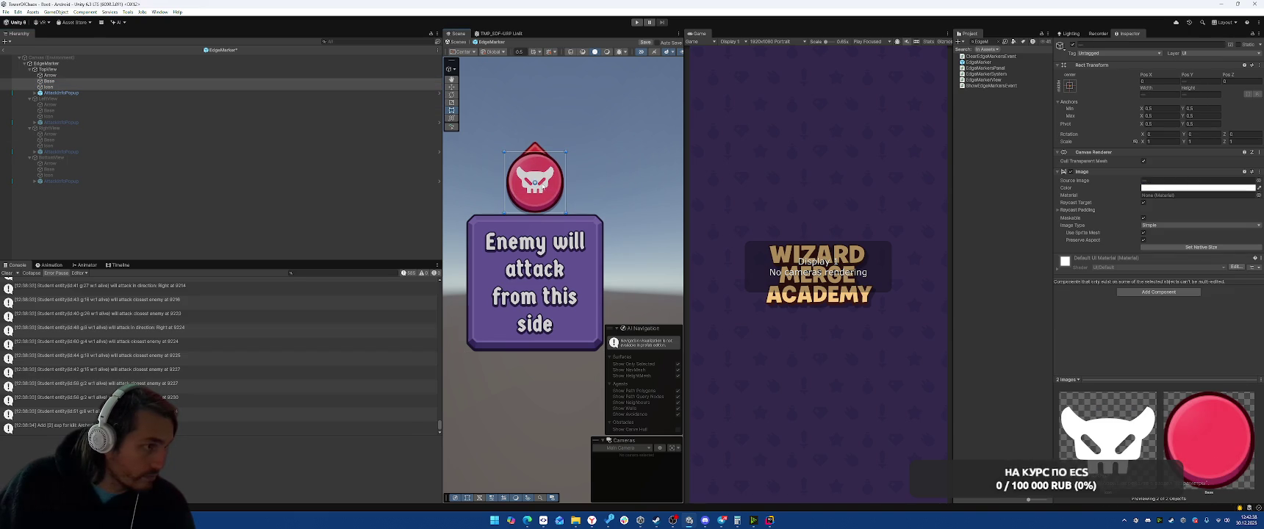
click(592, 130)
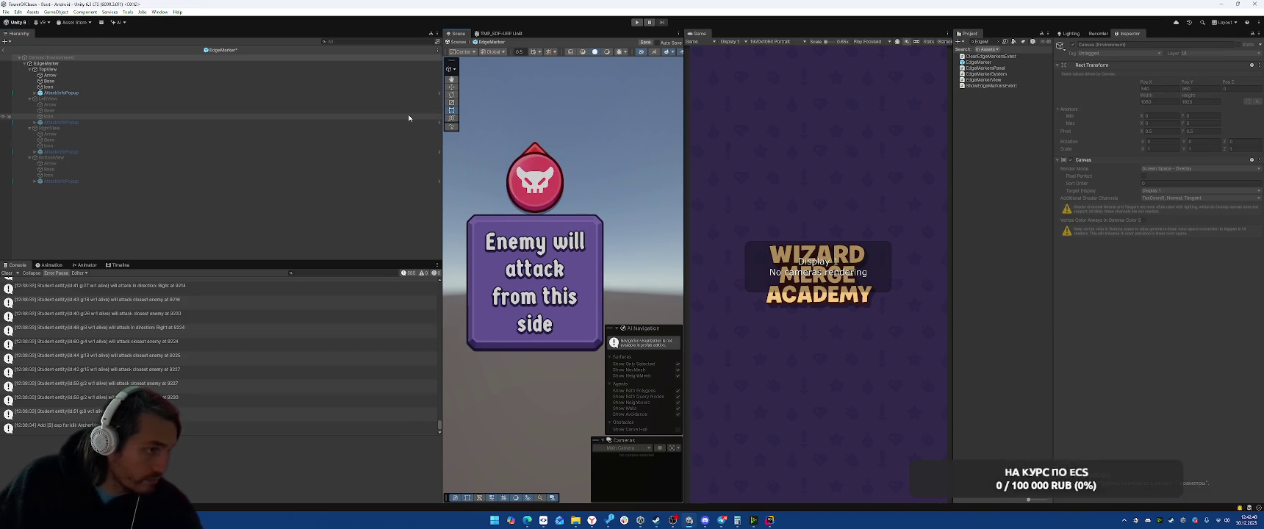
click(61, 92)
drag(535, 220, 534, 227)
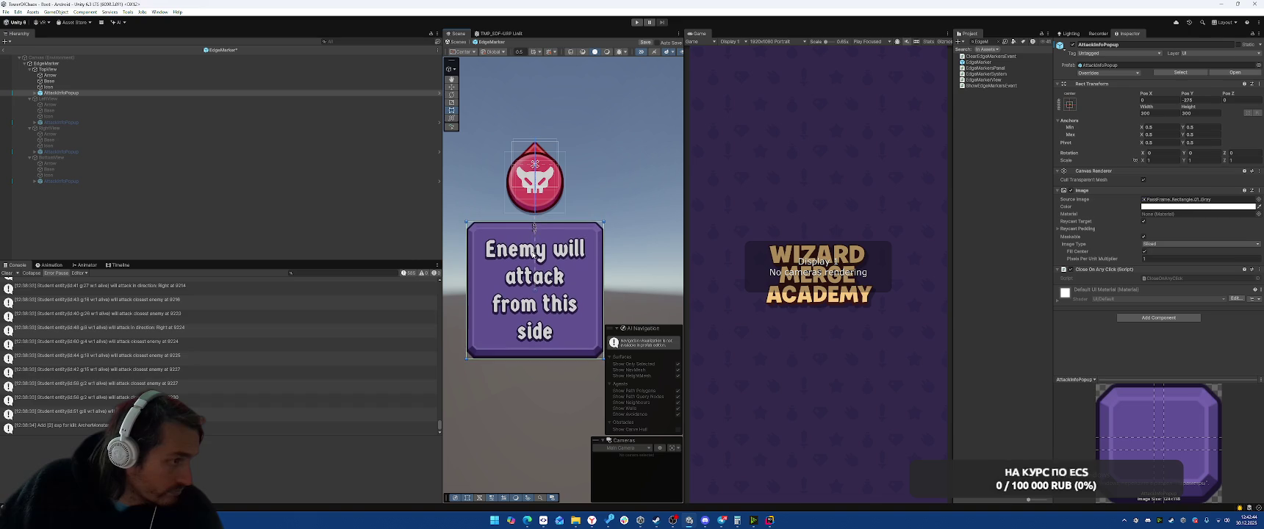
scroll(566, 213, down, 2)
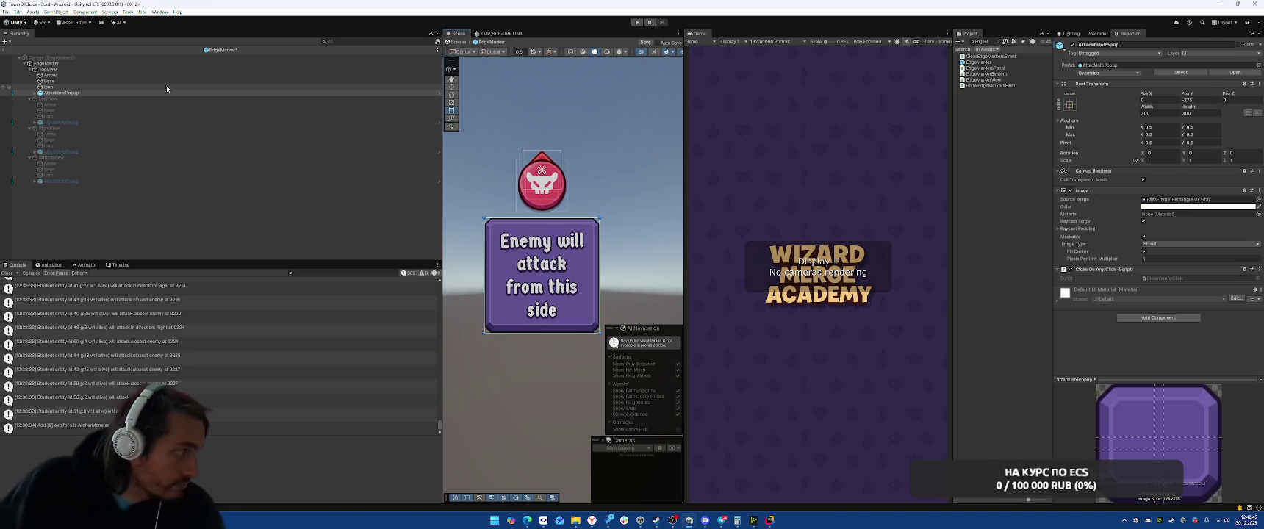
click(49, 99)
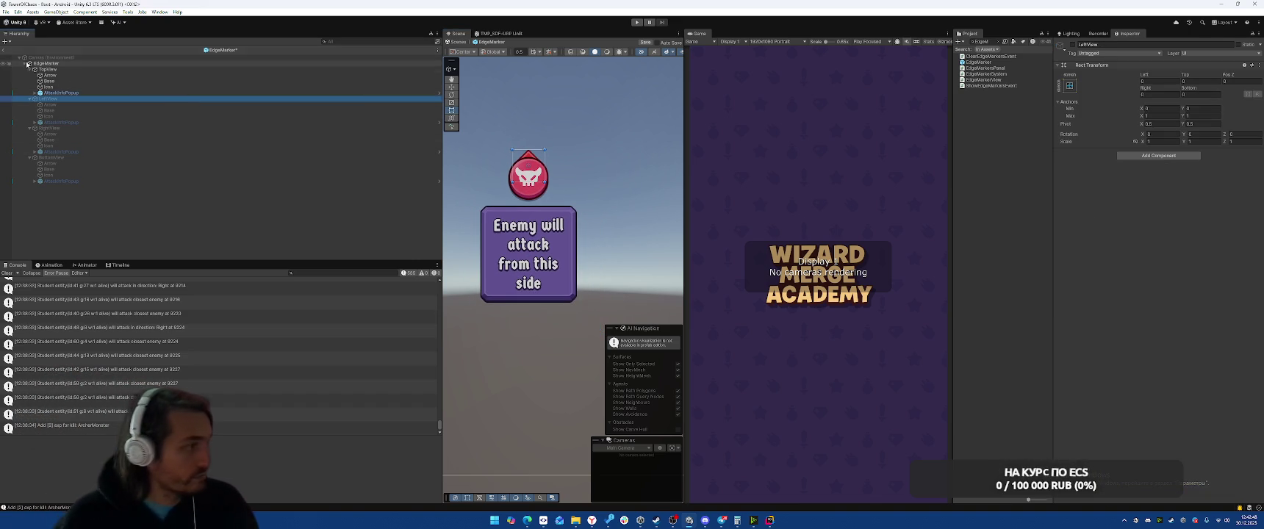
- Activate the LeftView marker and double its Arrow's width and height (*2)
click(60, 104)
key(alt+shift+a)
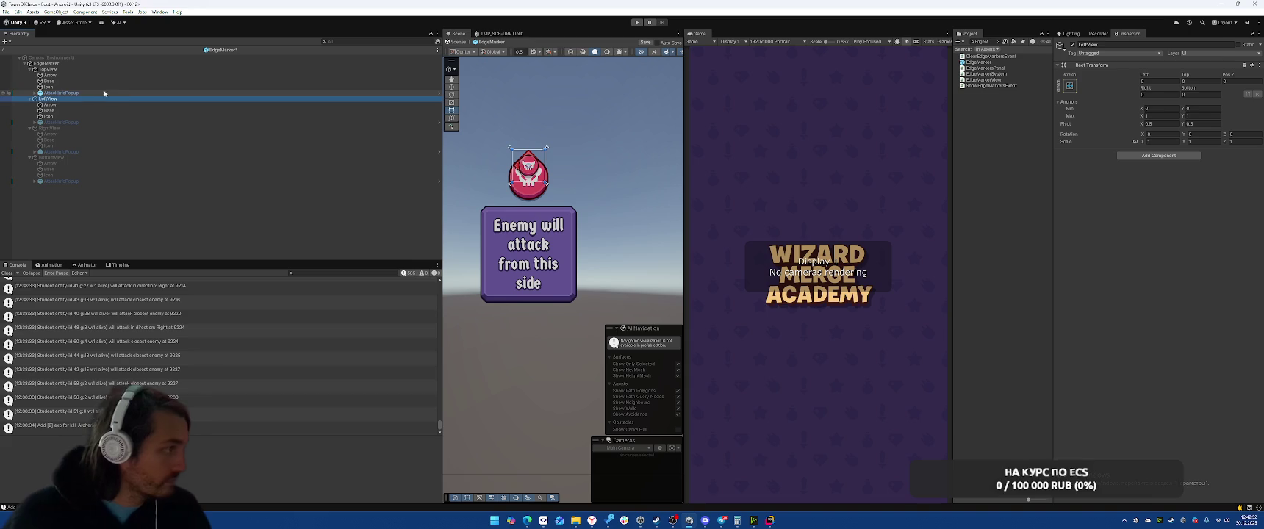
click(63, 104)
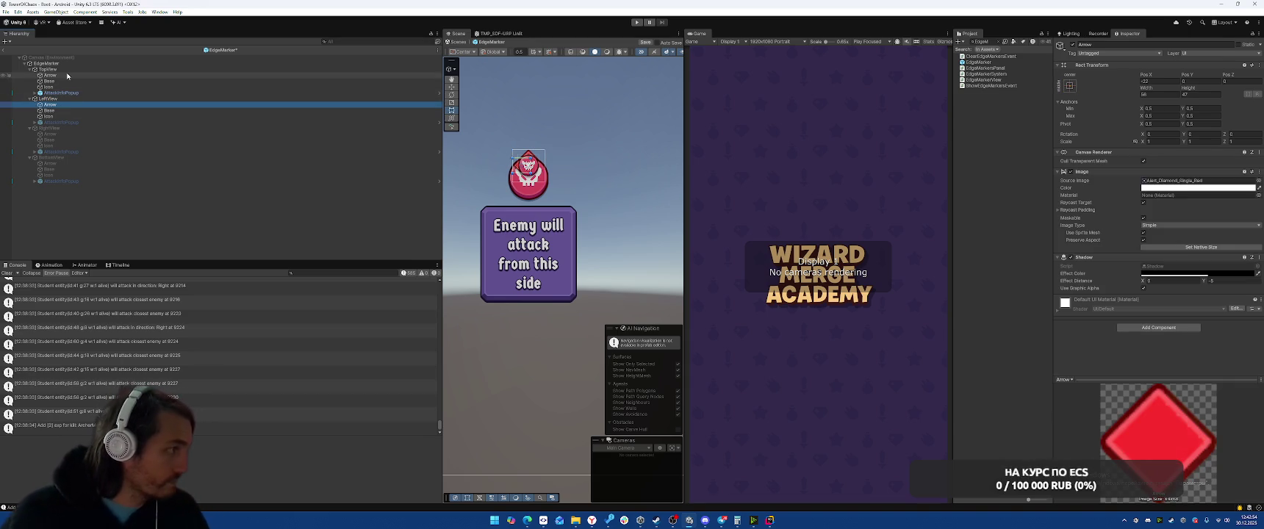
scroll(515, 169, up, 6)
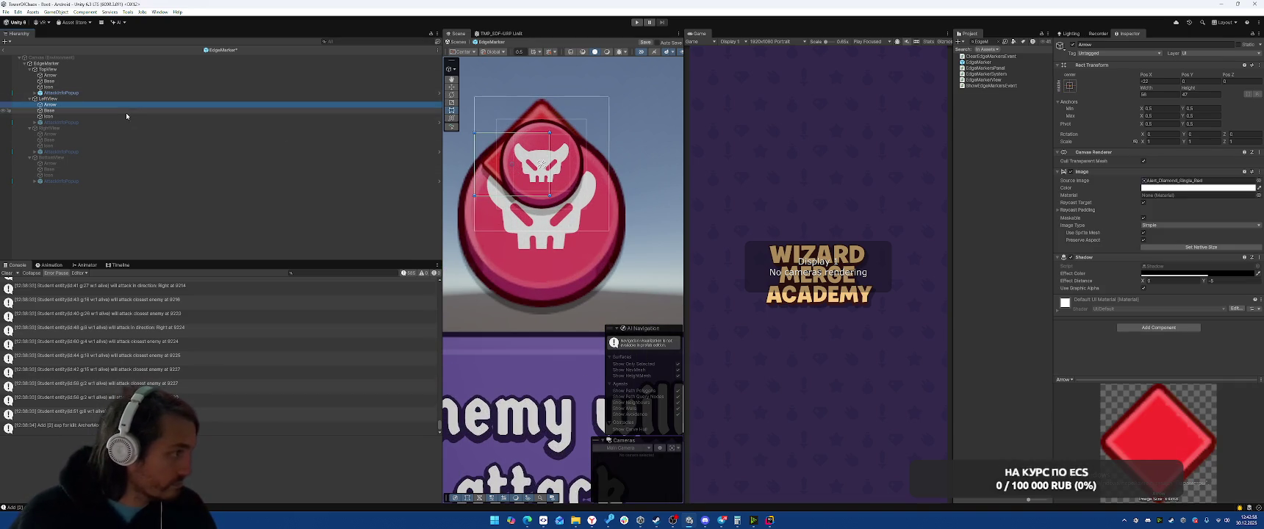
click(81, 70)
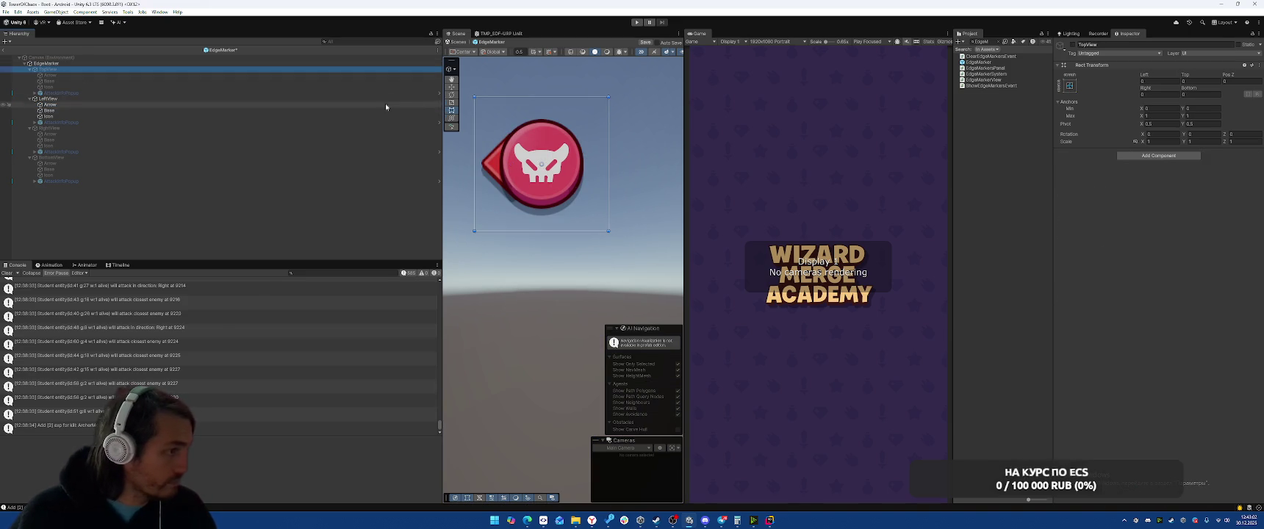
click(81, 105)
click(1177, 94)
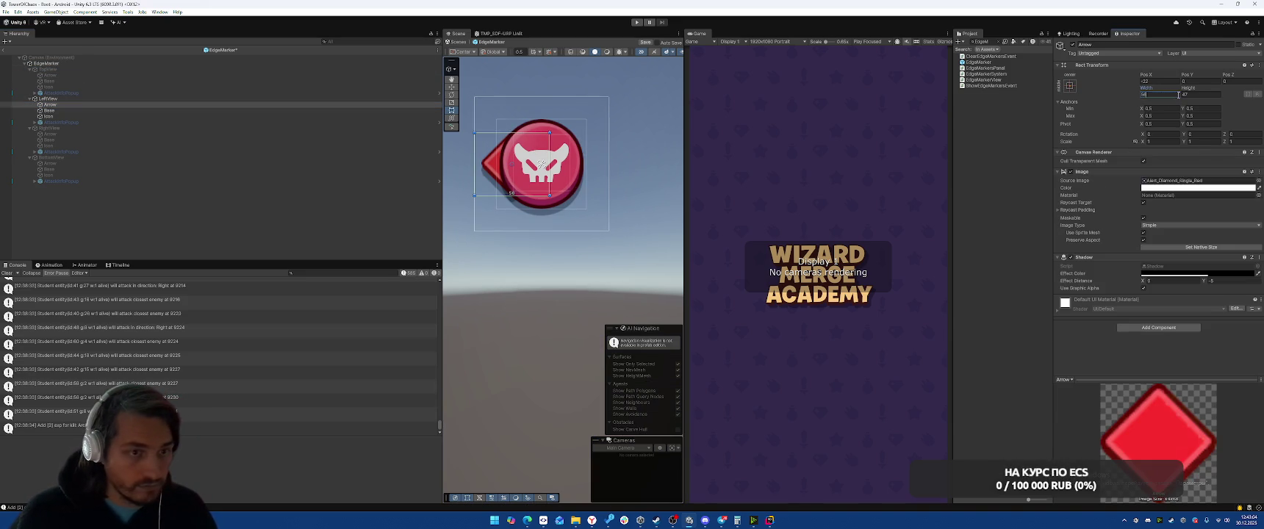
text(*2)
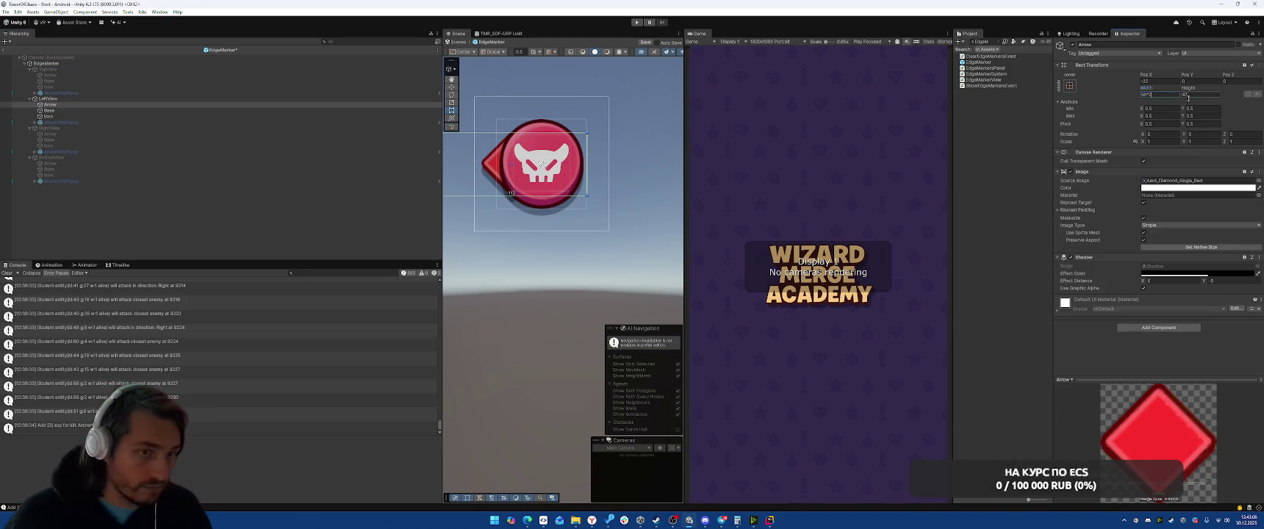
click(1206, 97)
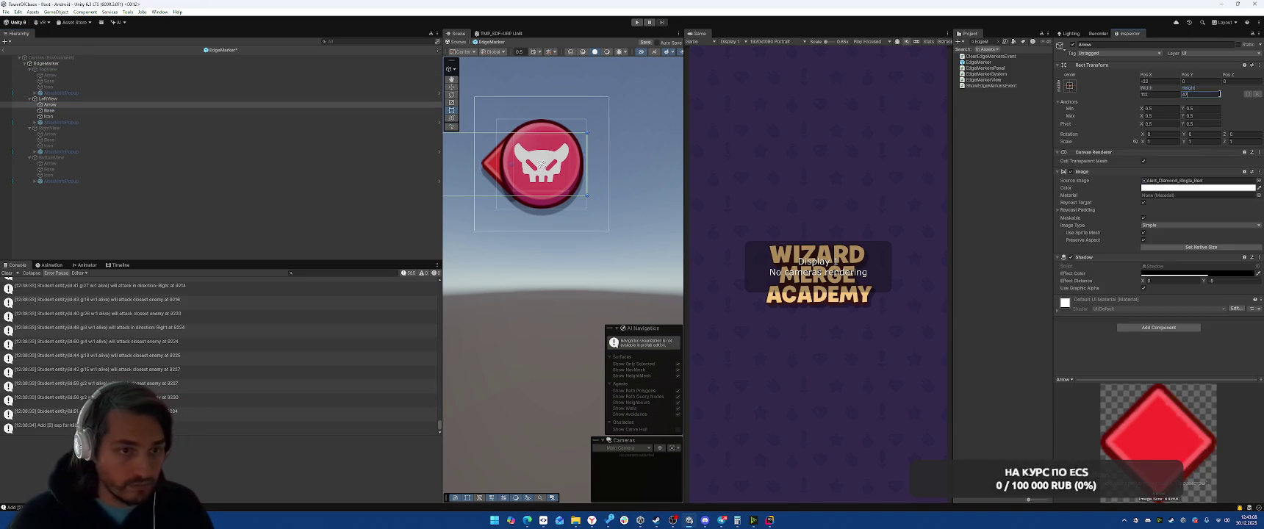
text(*2)
- Enlarge LeftView's Base (*2*2) and double its Icon's width and height
click(48, 111)
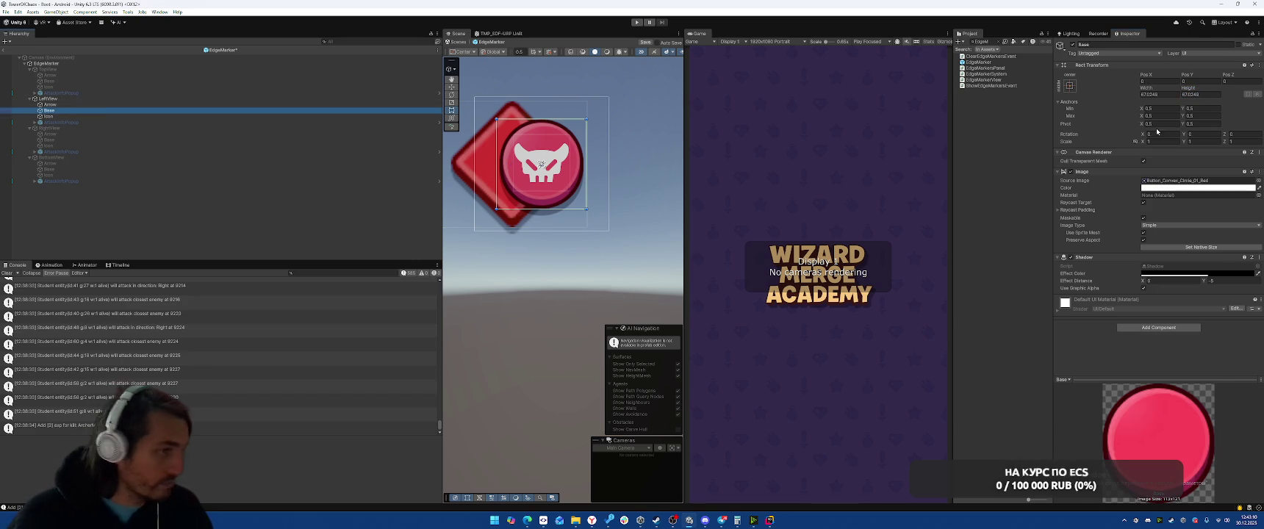
click(1174, 94)
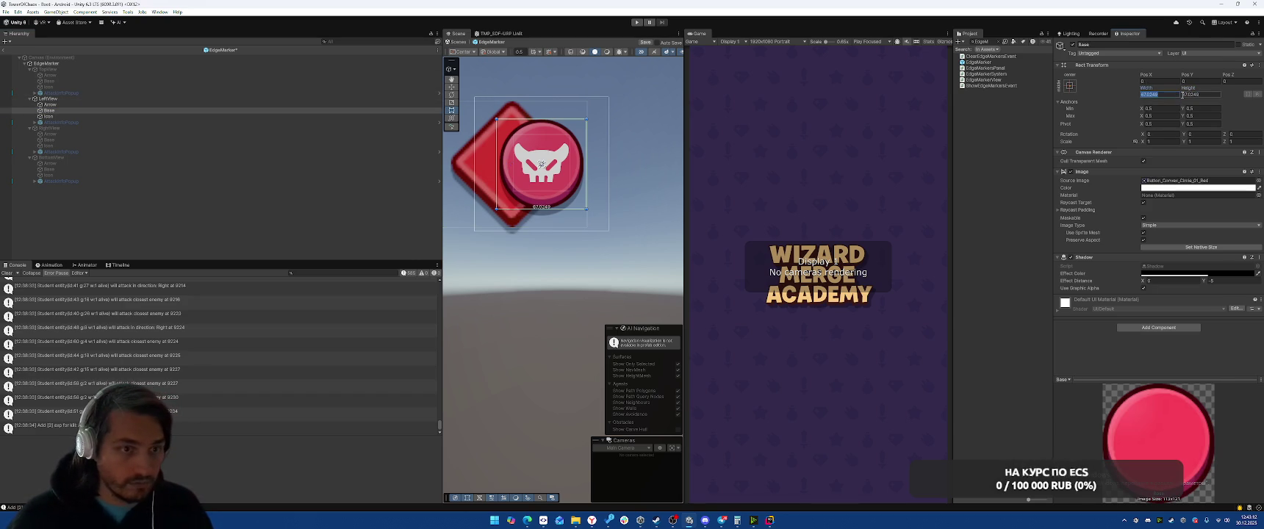
text(*2)
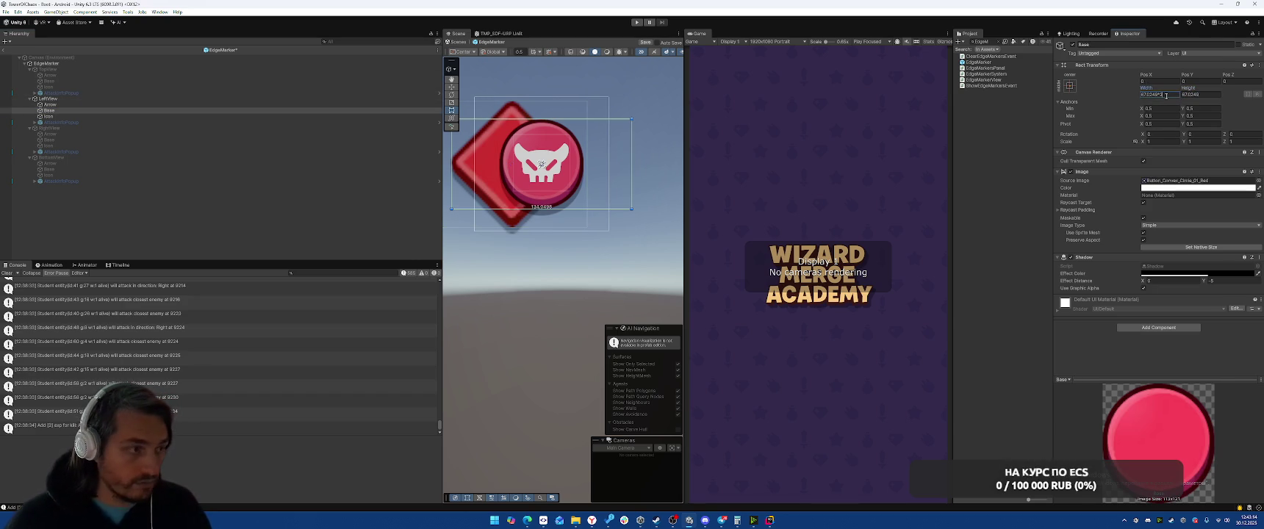
text(*2)
key(Return)
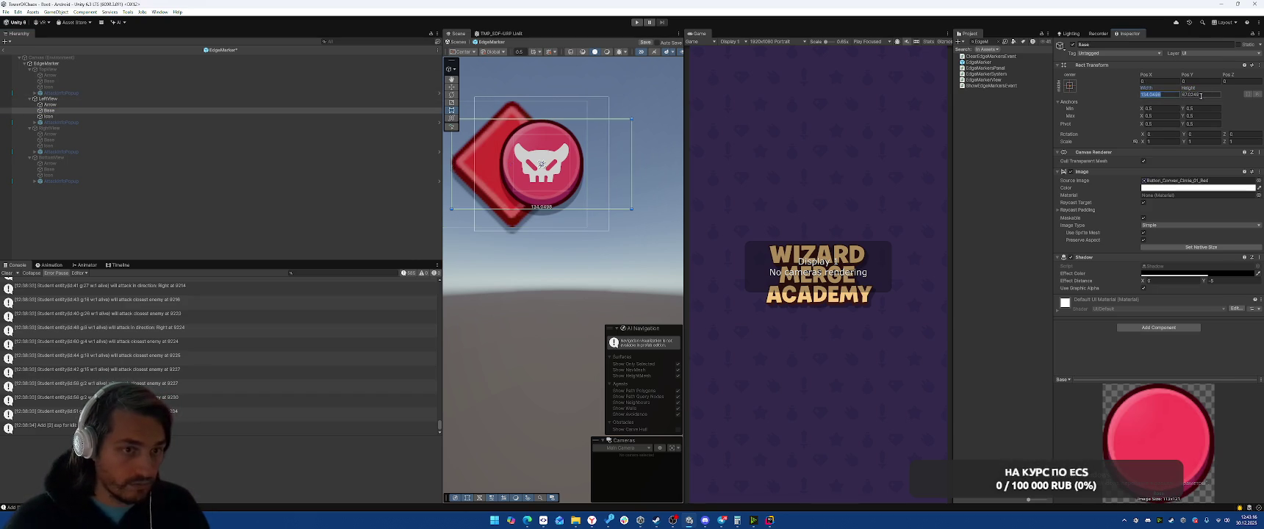
click(47, 116)
click(1157, 95)
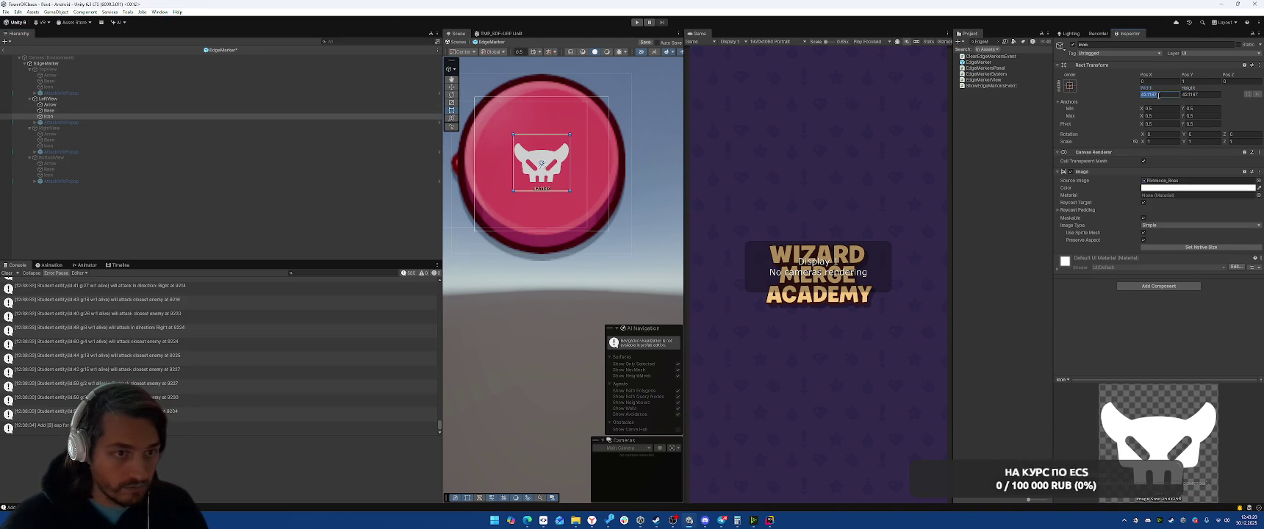
text(*2)
key(Return)
click(1214, 94)
text(*2)
key(Return)
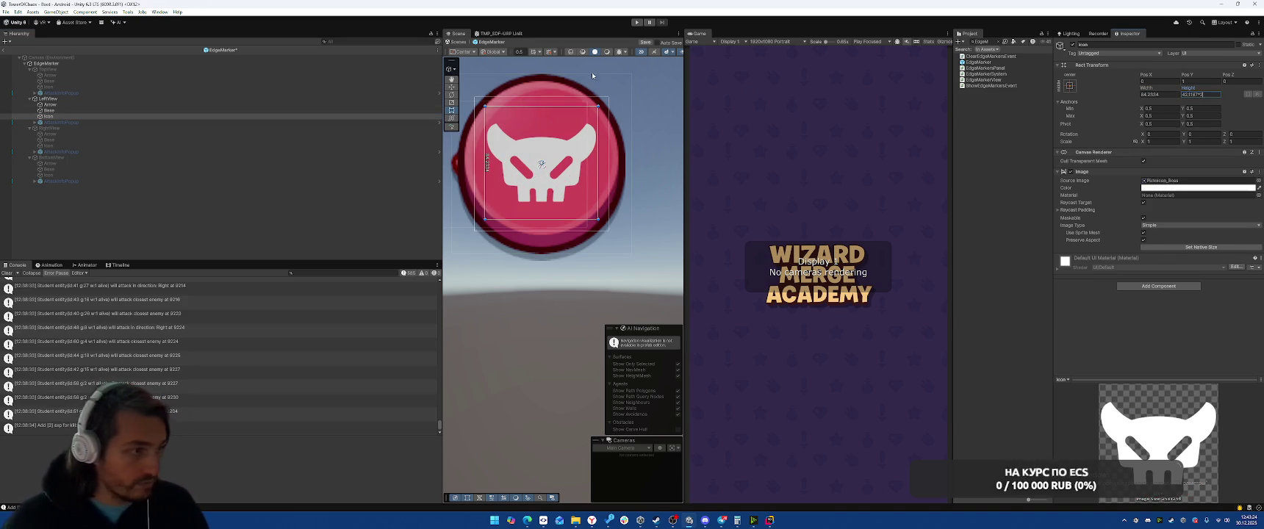
- Move LeftView's Base and Icon right so the arrow shows on their left
shift+click(162, 105)
click(161, 110)
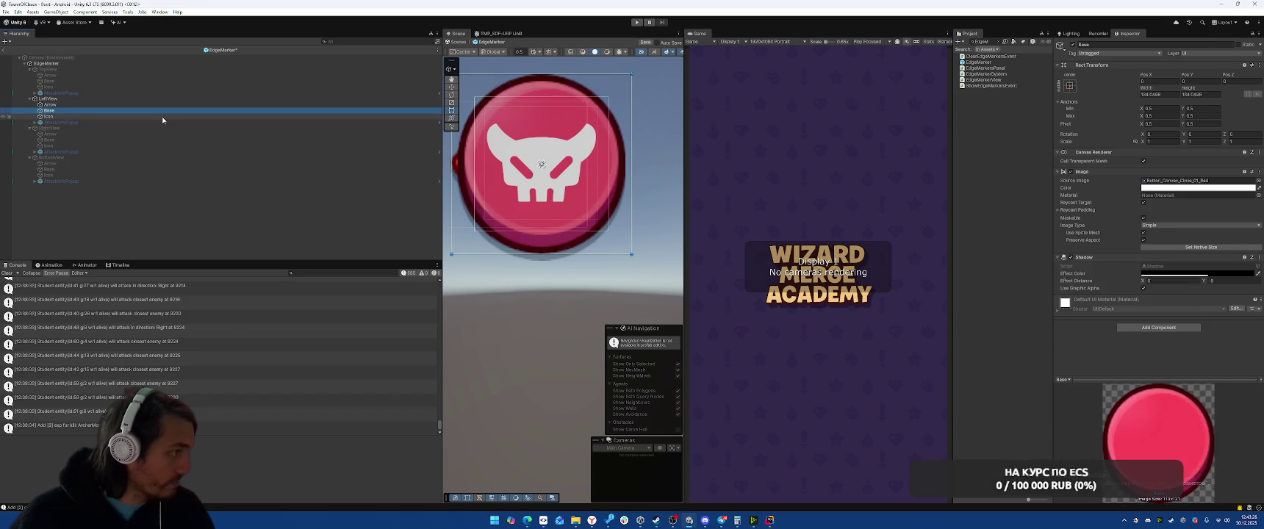
shift+click(161, 116)
drag(540, 166, 587, 169)
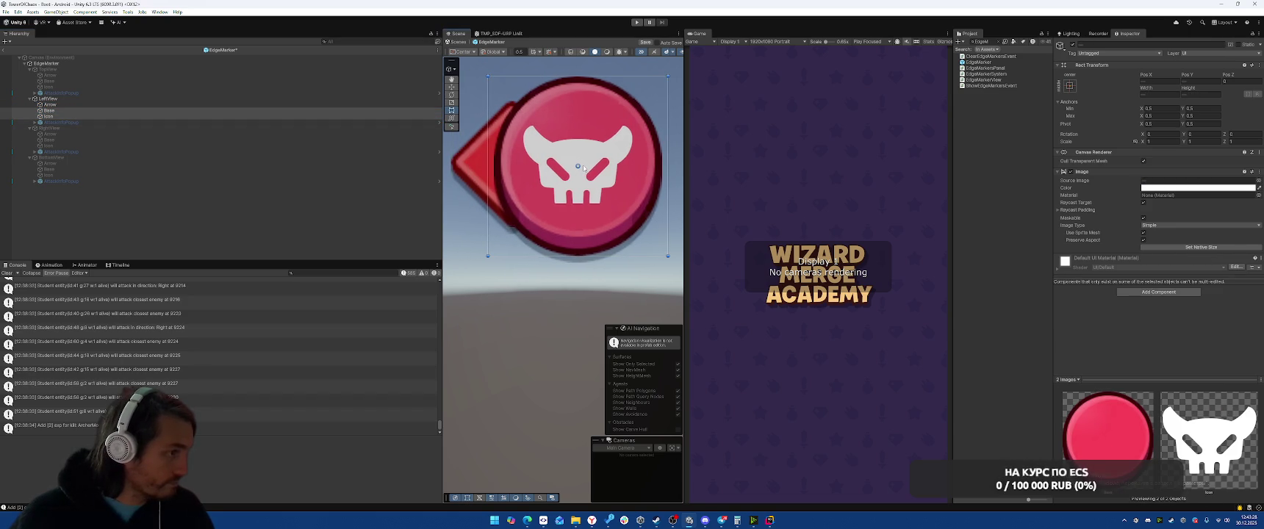
click(220, 99)
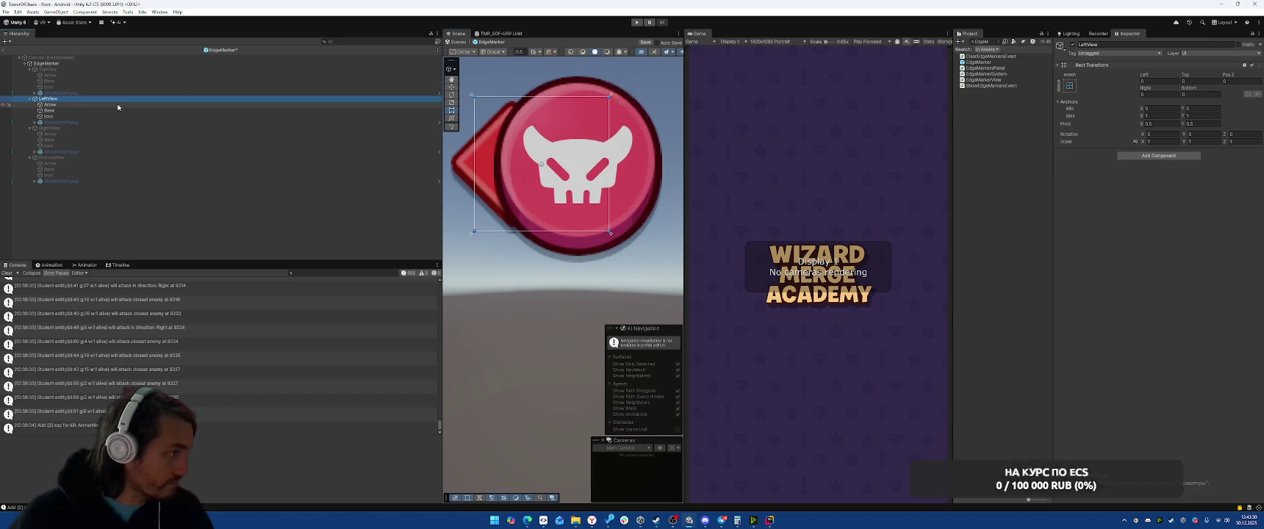
- Move the LeftView Arrow right, closer to the round Base and Icon
click(117, 105)
drag(482, 158, 564, 169)
click(129, 111)
shift+click(221, 116)
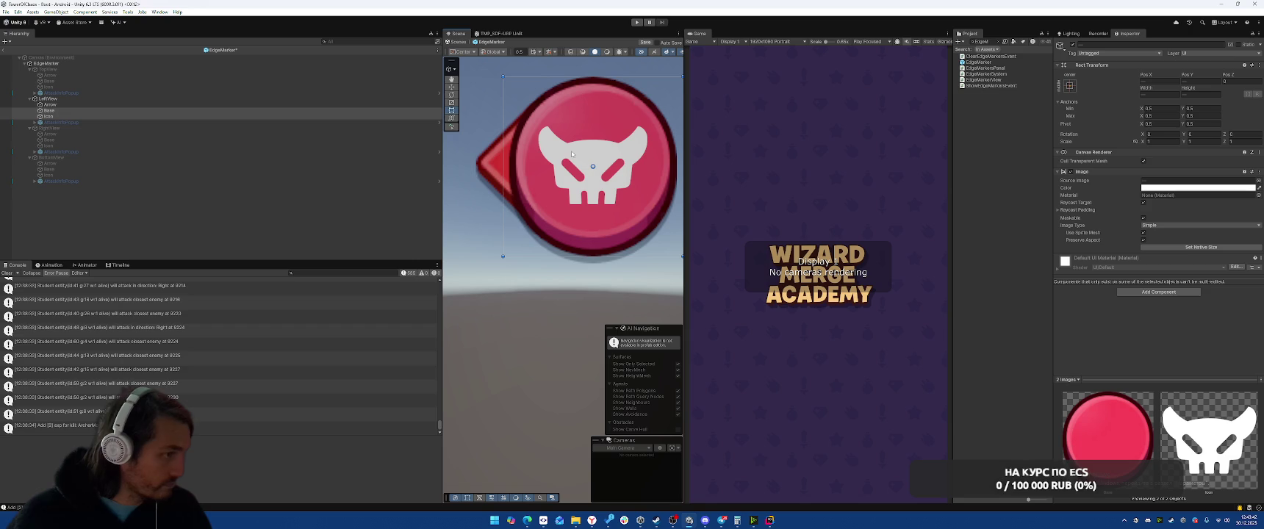
- Frame LeftView and its AttackInfoPopup to review the warning popup's placement
double_click(83, 124)
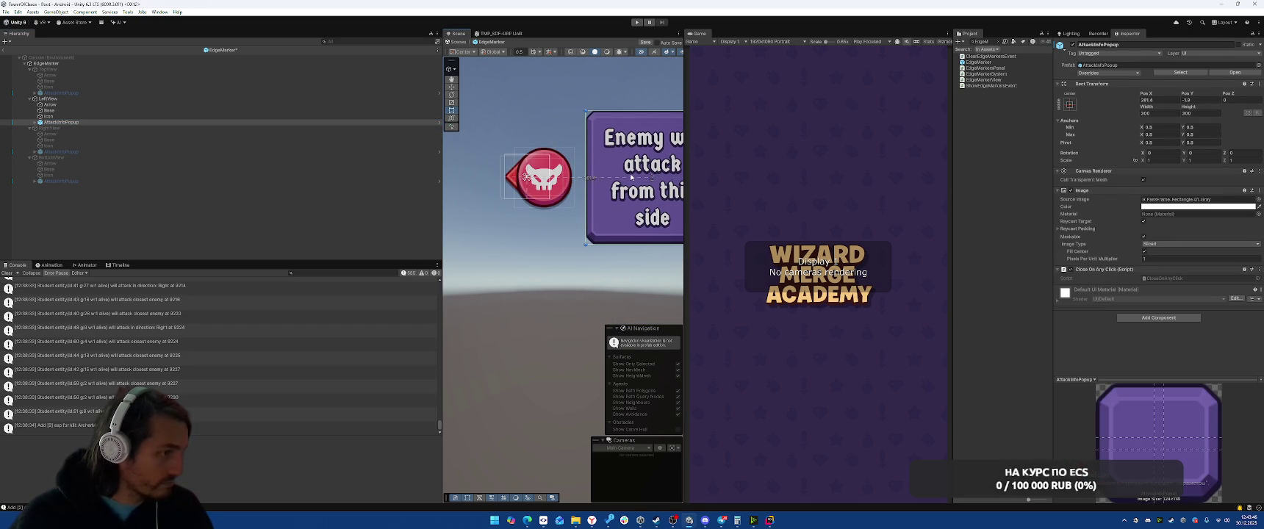
click(123, 104)
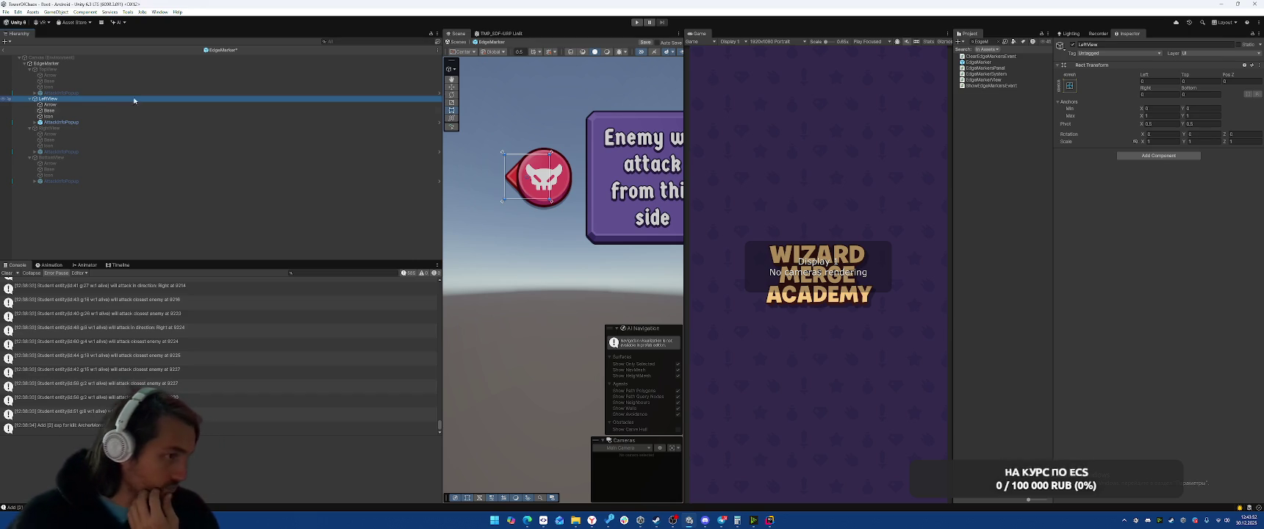
double_click(127, 99)
click(61, 122)
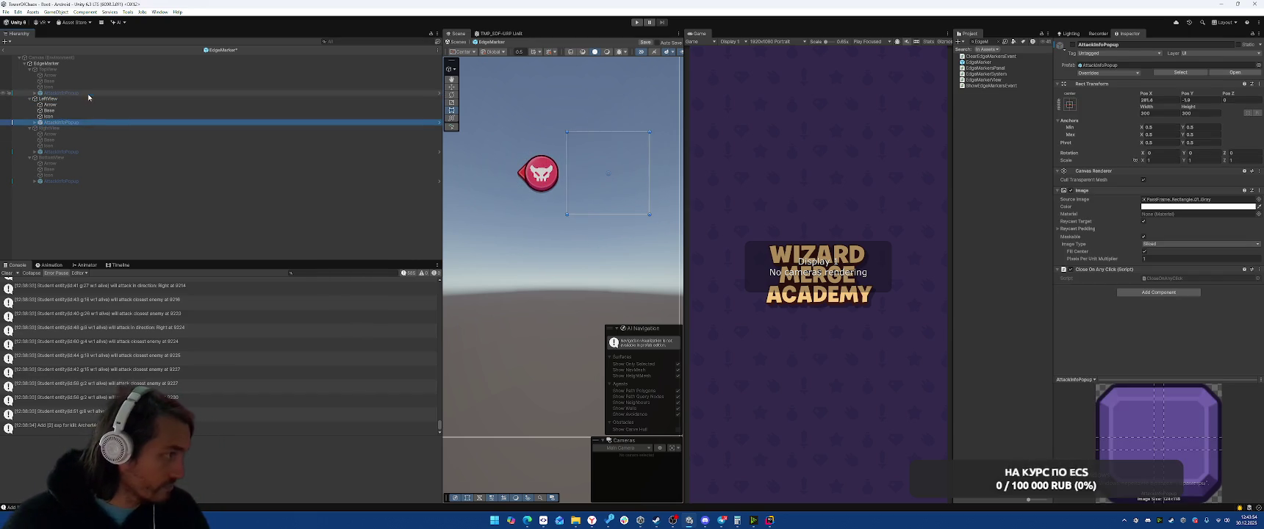
click(89, 93)
- Activate the RightView marker and deactivate LeftView
click(57, 128)
key(alt+shift+a)
click(46, 99)
key(alt+shift+a)
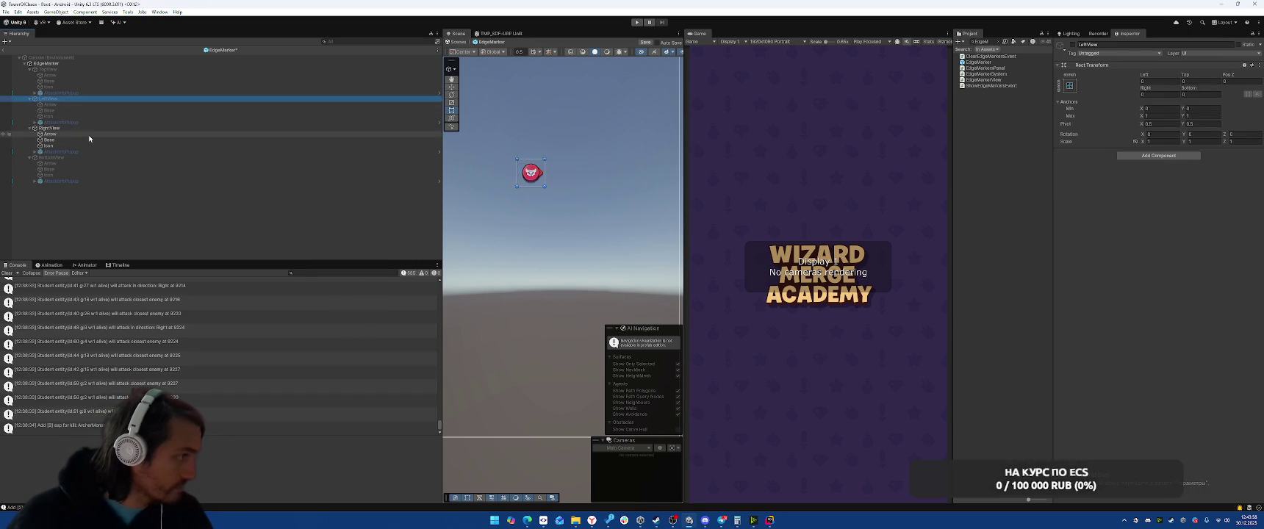
- Give RightView's Arrow the same 112 width as LeftView's Arrow
click(89, 135)
click(87, 105)
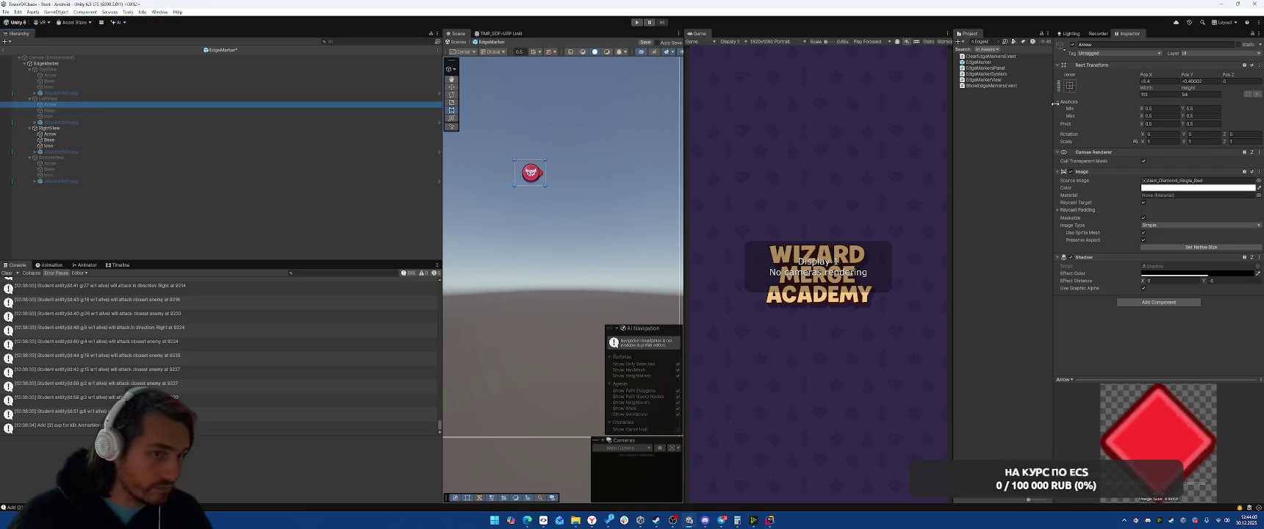
click(1160, 94)
click(76, 136)
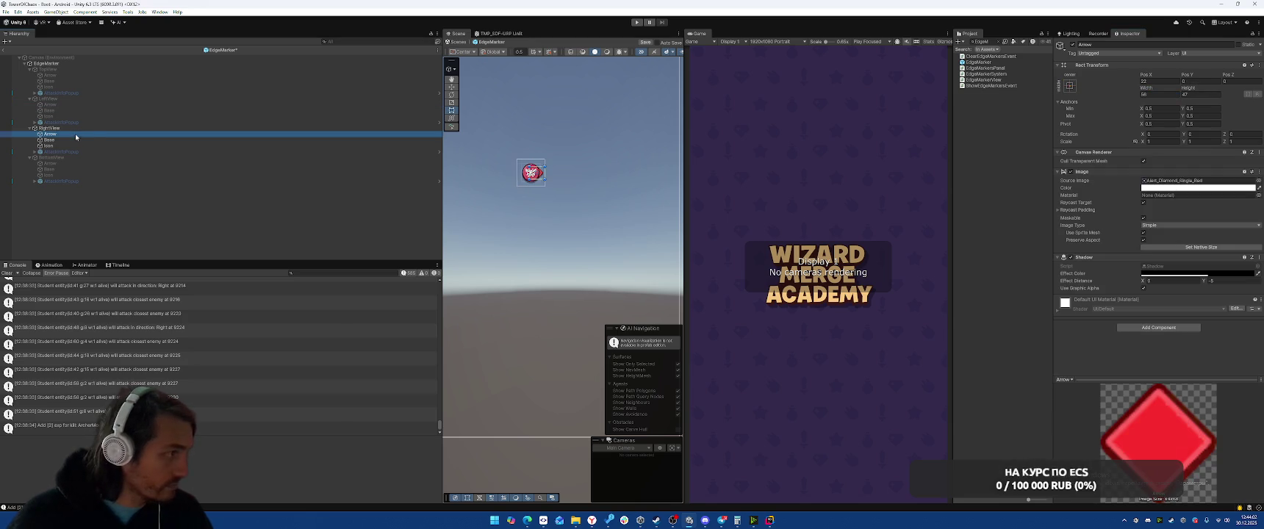
click(1160, 94)
text(112)
click(1205, 94)
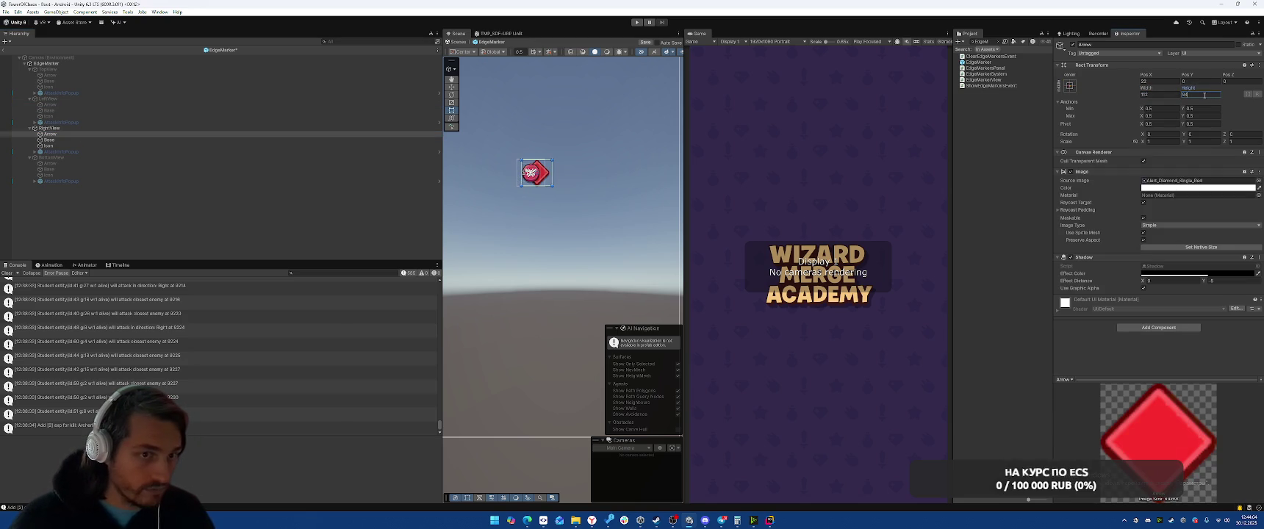
- Set the Left, Right and Bottom Bases to a shared size of 134.0498
click(50, 110)
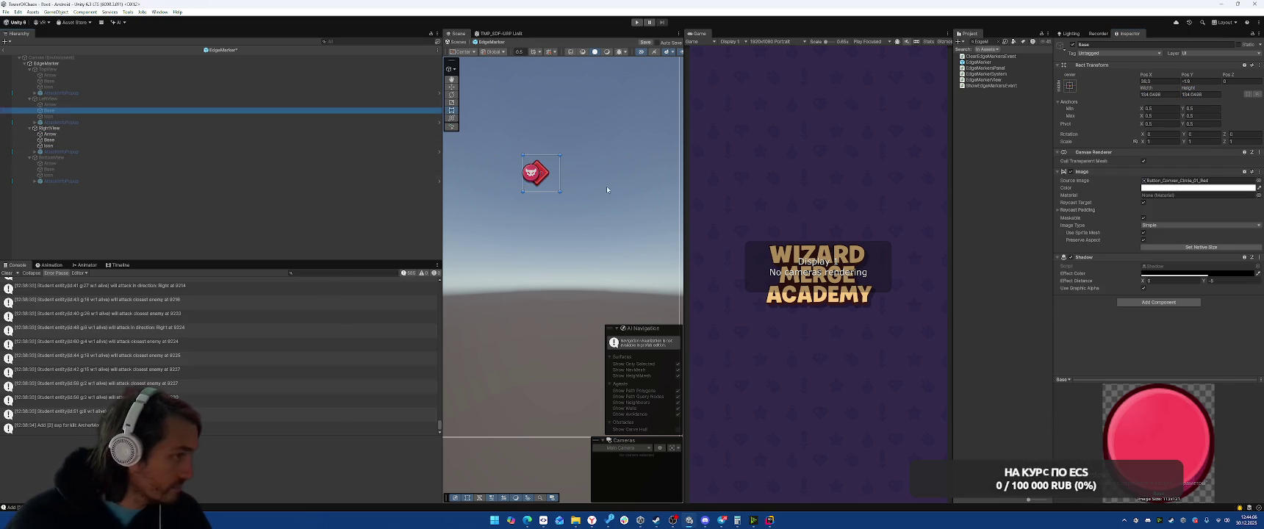
ctrl+click(95, 139)
ctrl+click(79, 170)
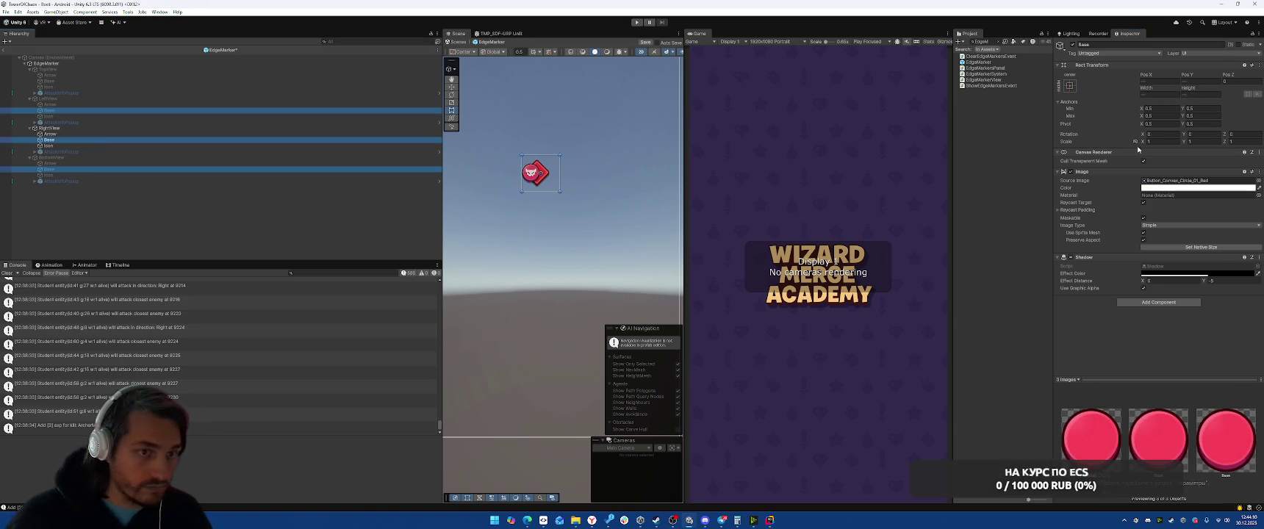
click(1160, 94)
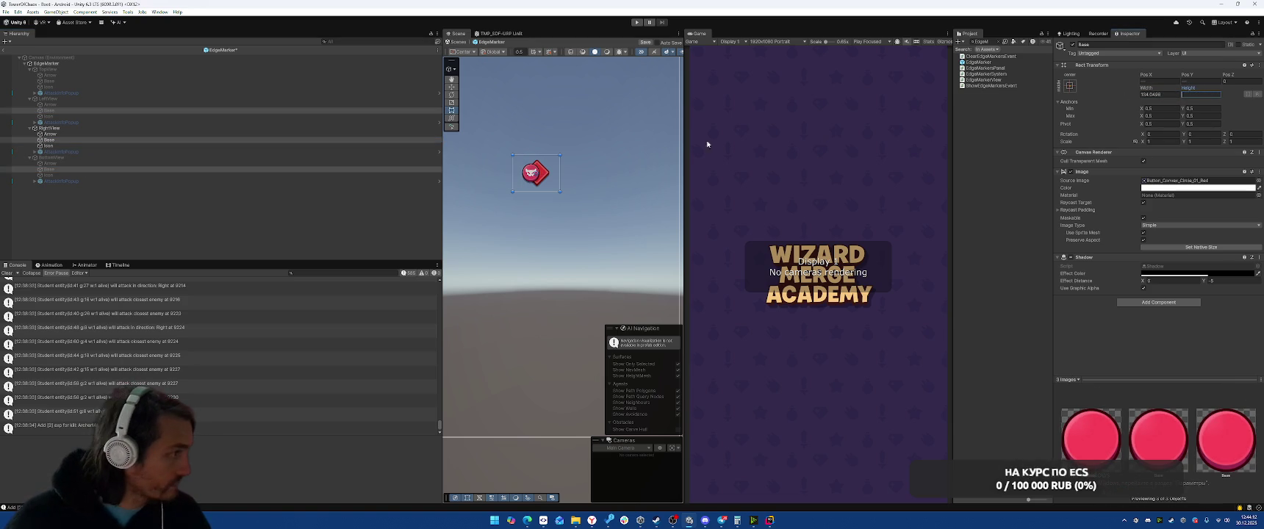
text(134.0498)
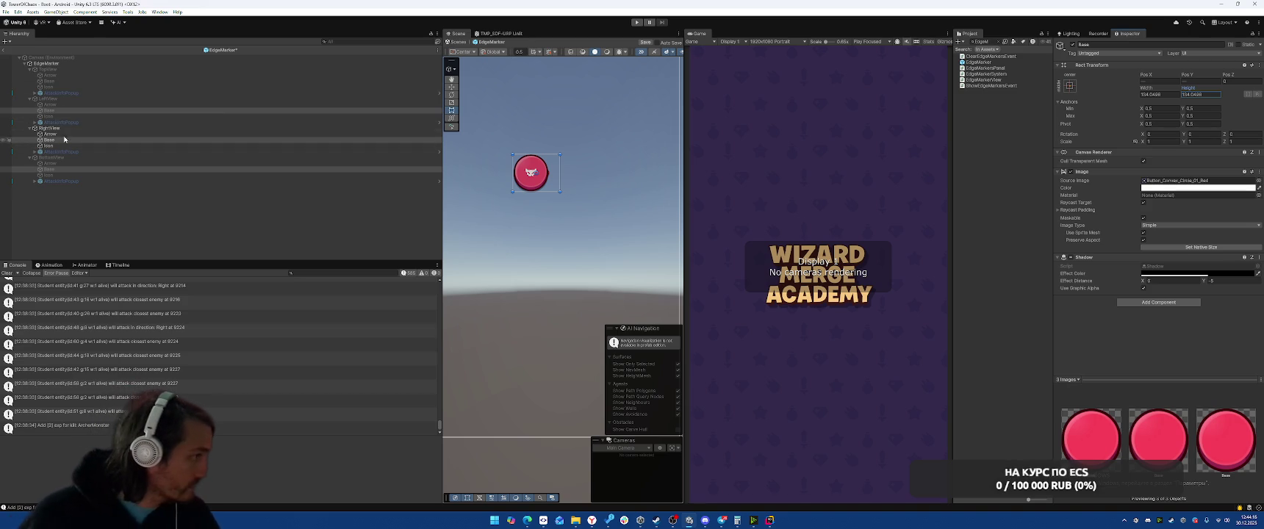
- Give the Left, Right and Bottom Icons TopView Icon's 84.2334 width and height
double_click(58, 86)
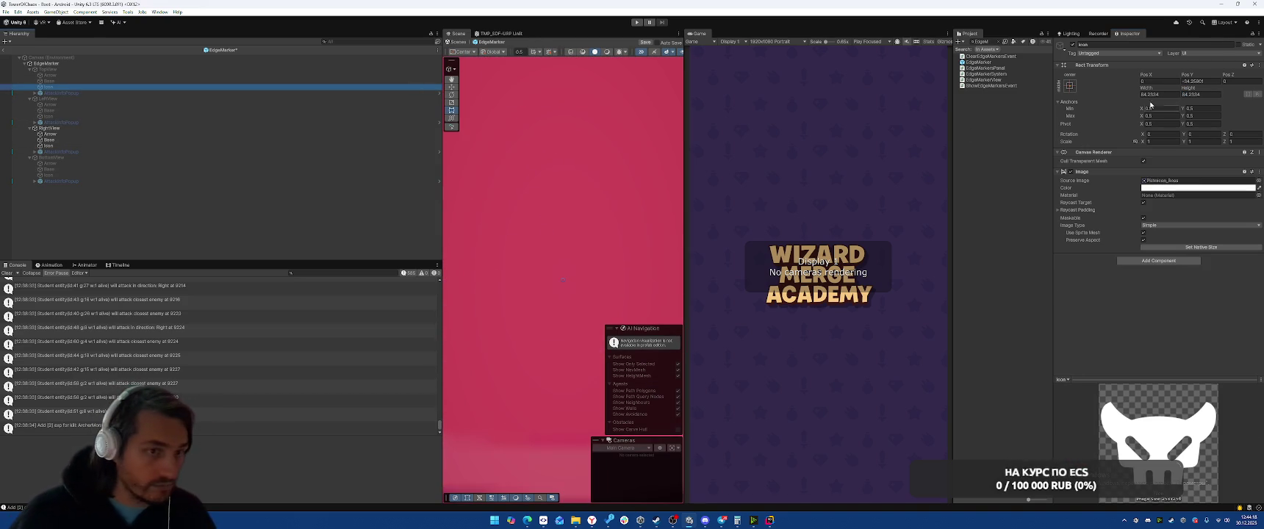
click(66, 116)
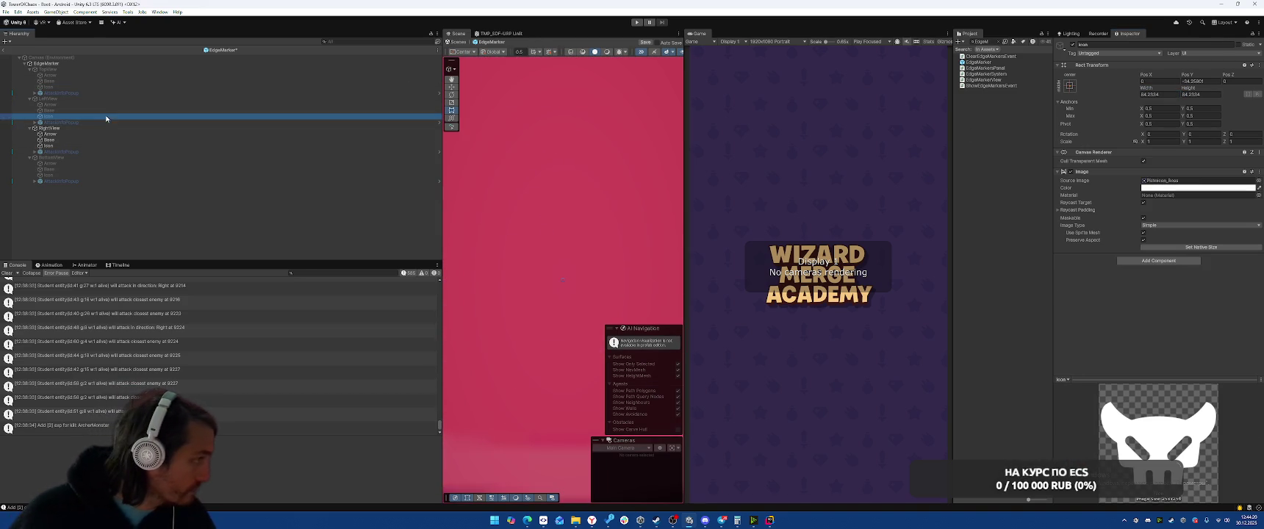
ctrl+click(73, 146)
ctrl+click(51, 175)
click(1174, 95)
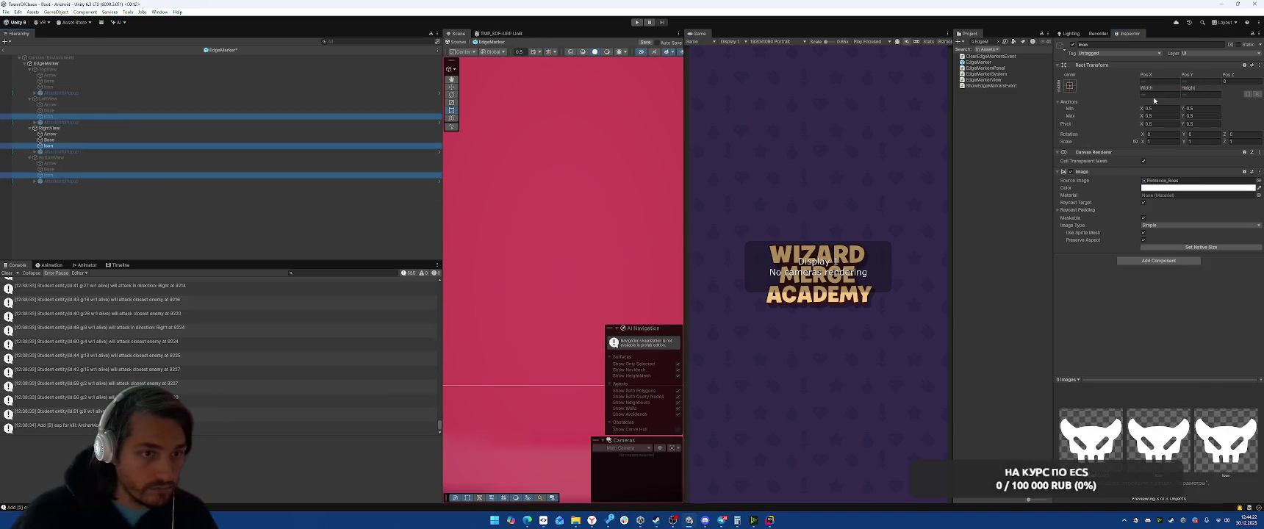
click(1199, 96)
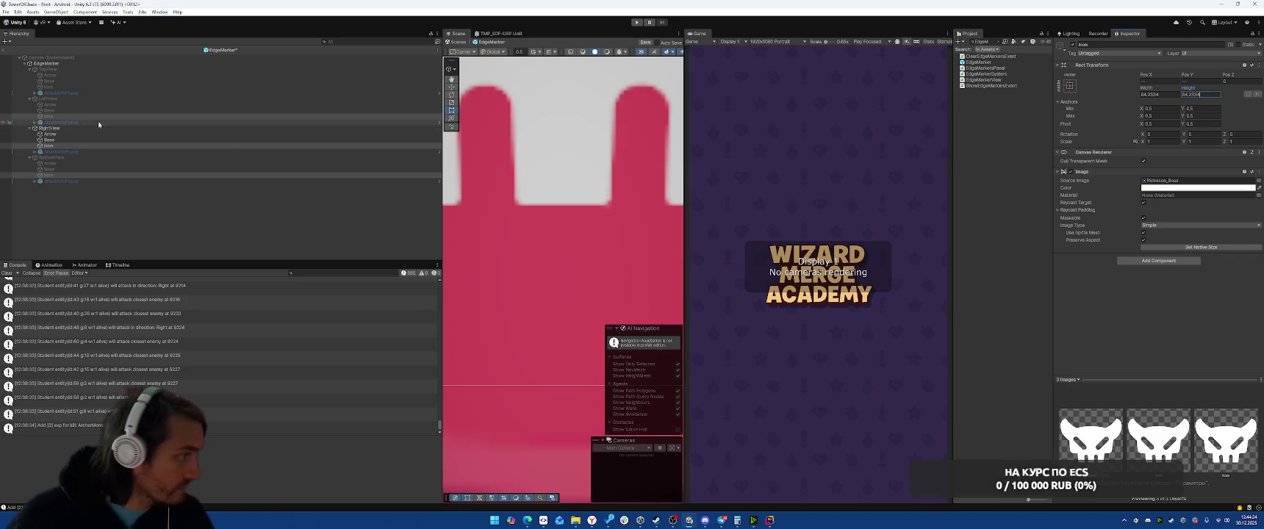
double_click(118, 128)
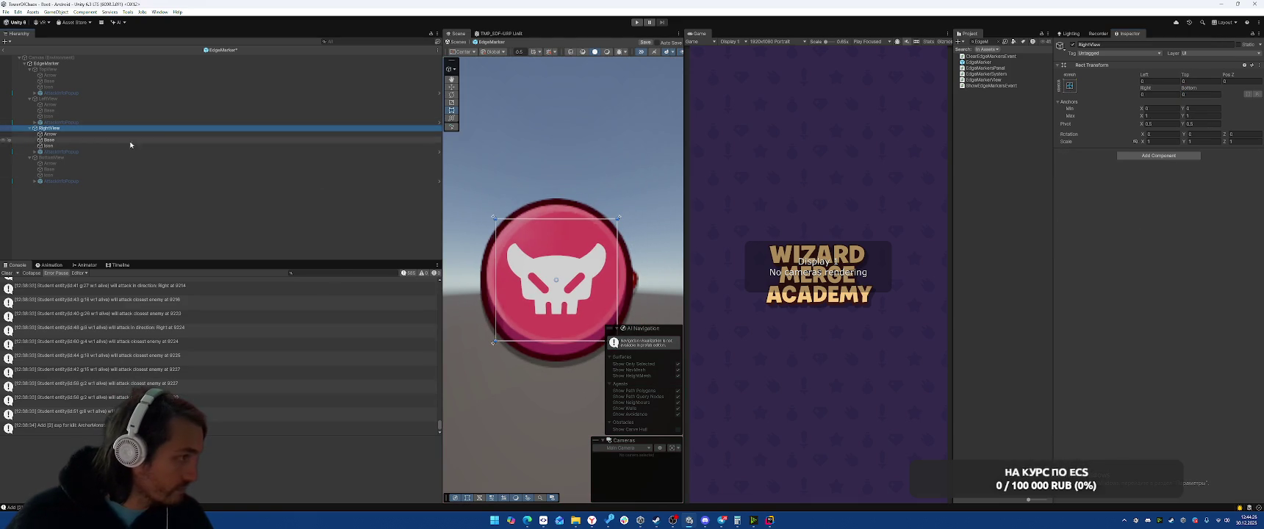
- Inspect the markers' arrows and set the arrow Width to 84
click(89, 133)
click(79, 104)
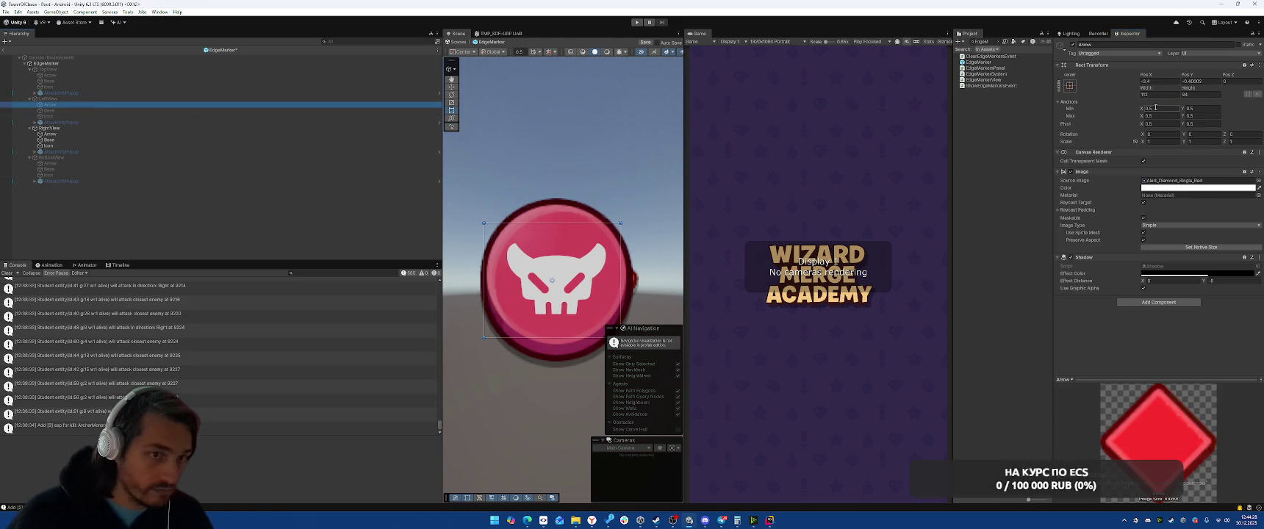
click(55, 135)
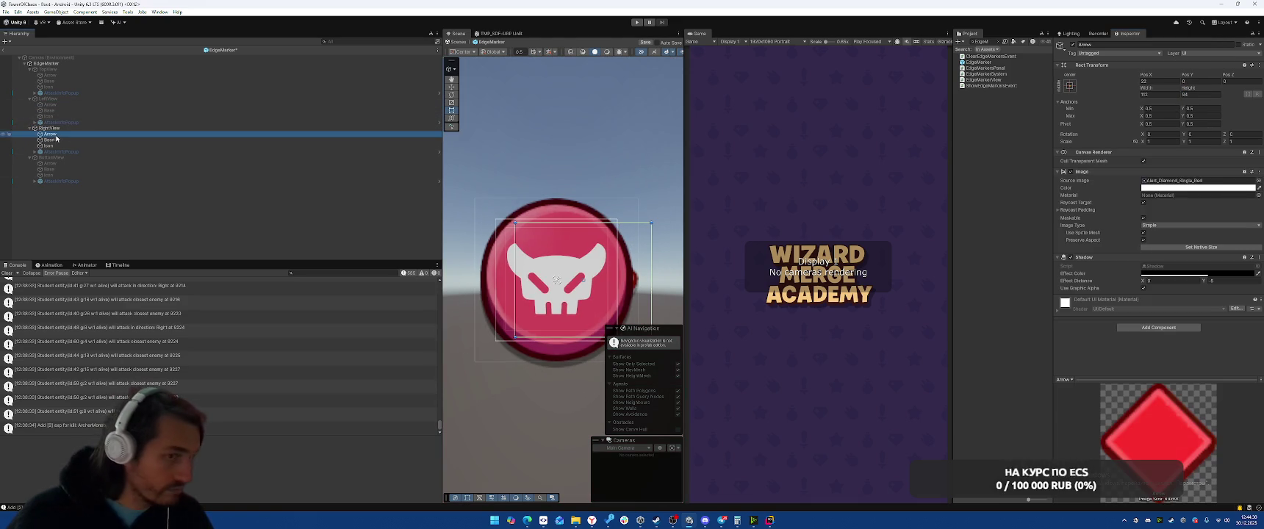
click(1153, 94)
click(52, 163)
text(84)
click(184, 128)
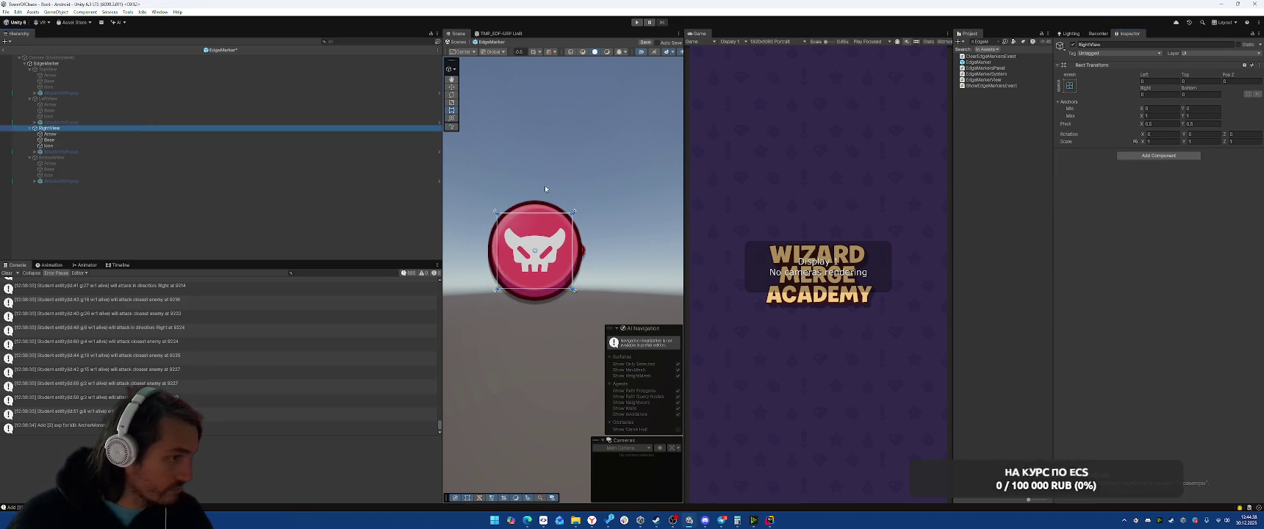
click(125, 135)
click(581, 253)
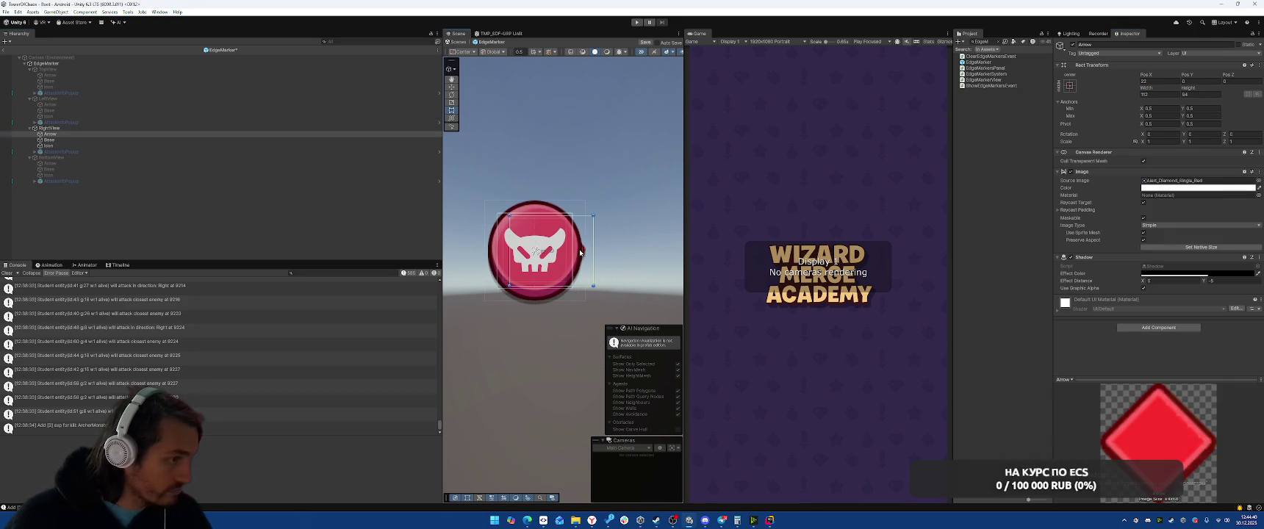
- Move RightView's Base and Icon slightly left to expose the arrow
click(136, 139)
drag(547, 253, 524, 252)
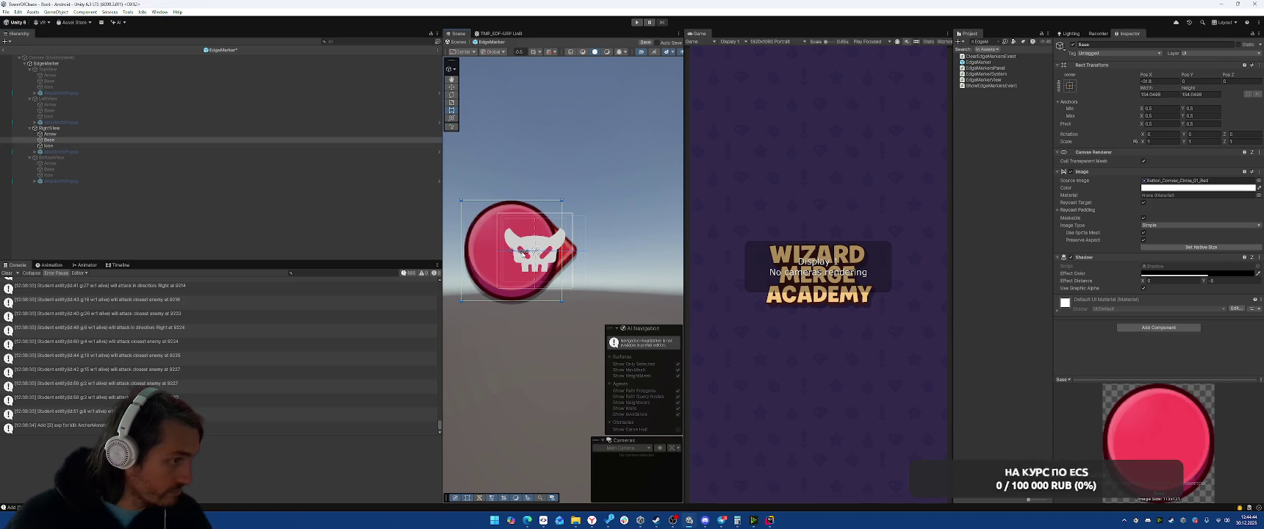
ctrl+click(114, 146)
drag(528, 259, 525, 256)
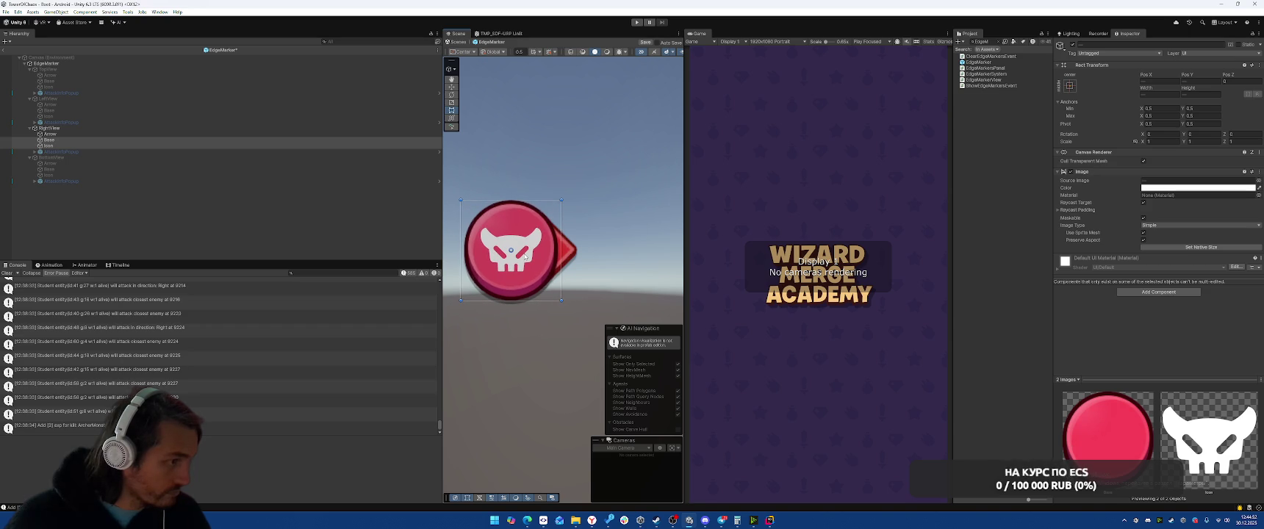
- Show RightView's AttackInfoPopup and place it to the left of the icon
click(411, 151)
key(alt+shift+a)
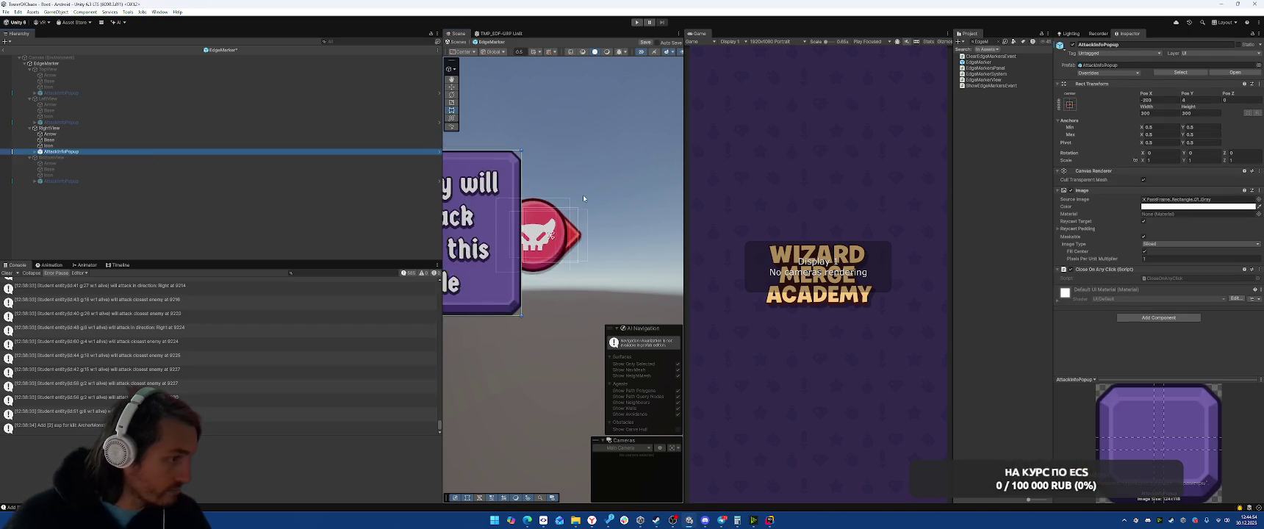
mouse_move(504, 220)
mouse_down()
mouse_move(525, 213)
mouse_move(496, 210)
mouse_up()
- Hide the popup and RightView, then activate the BottomView marker
key(alt+shift+a)
click(120, 127)
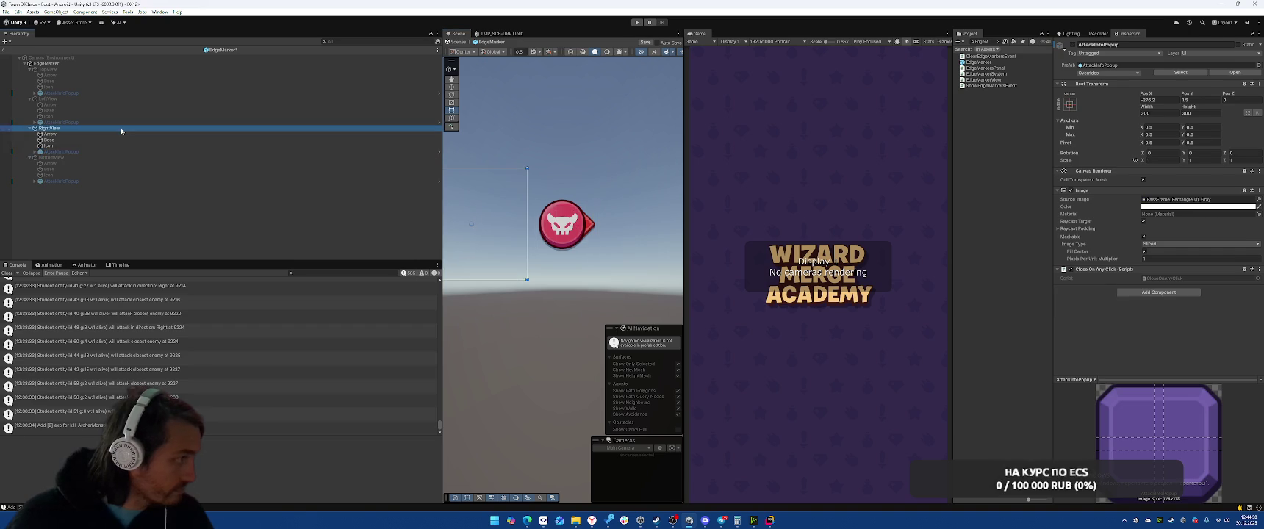
key(alt+shift+a)
click(97, 158)
key(alt+shift+a)
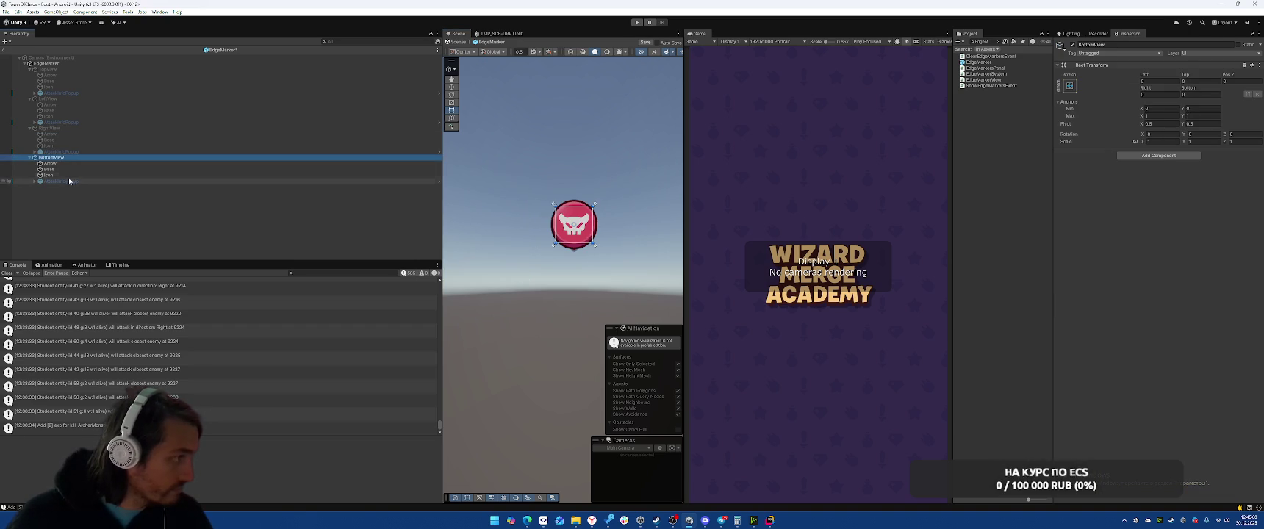
- Nudge BottomView's arrow and lift the base circle and skull icon above it
click(72, 167)
key(f)
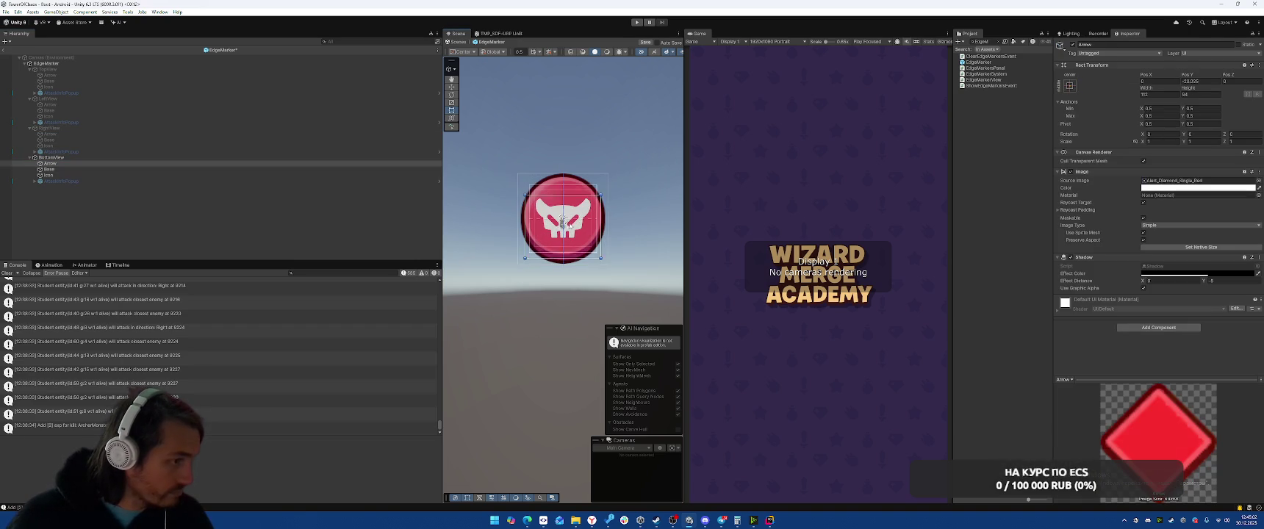
drag(563, 219, 564, 220)
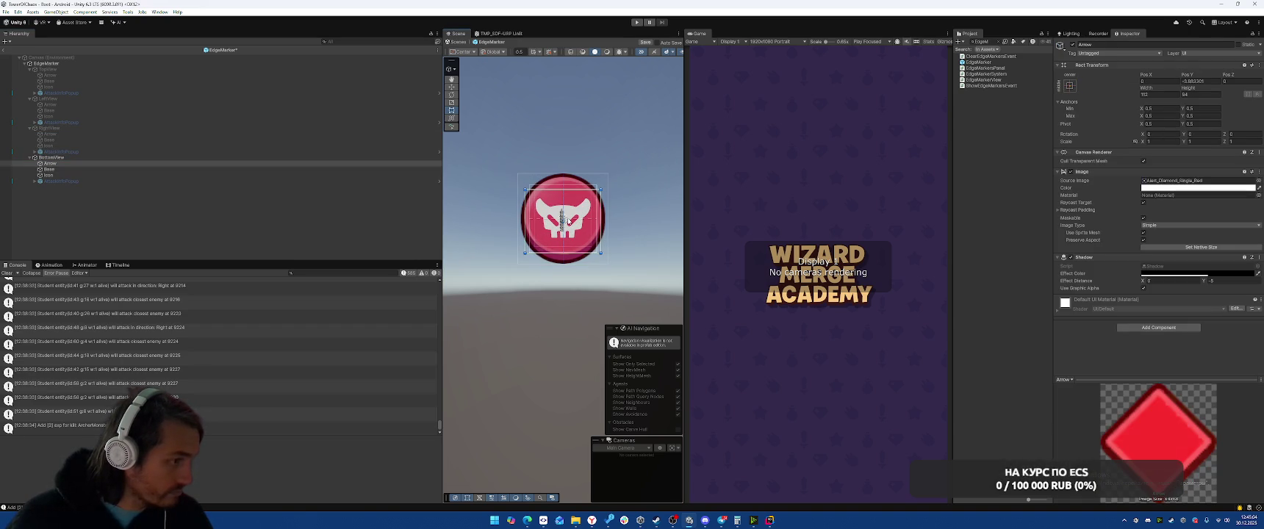
click(147, 170)
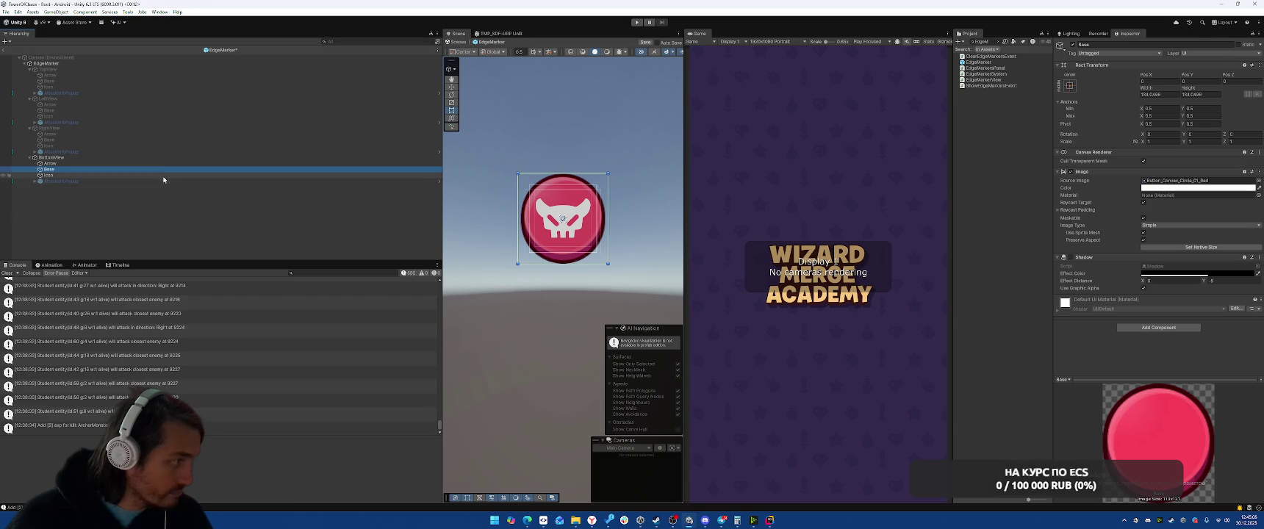
ctrl+click(169, 175)
drag(580, 220, 579, 196)
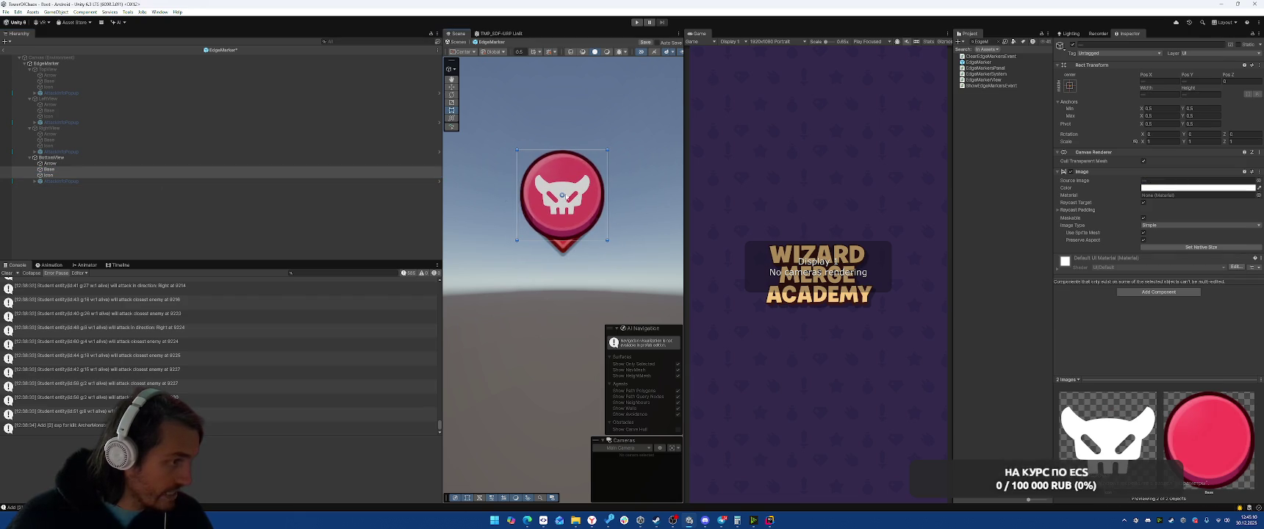
- Move the bottom AttackInfoPopup higher and exit the EdgeMarker prefab
click(61, 180)
scroll(581, 91, down, 3)
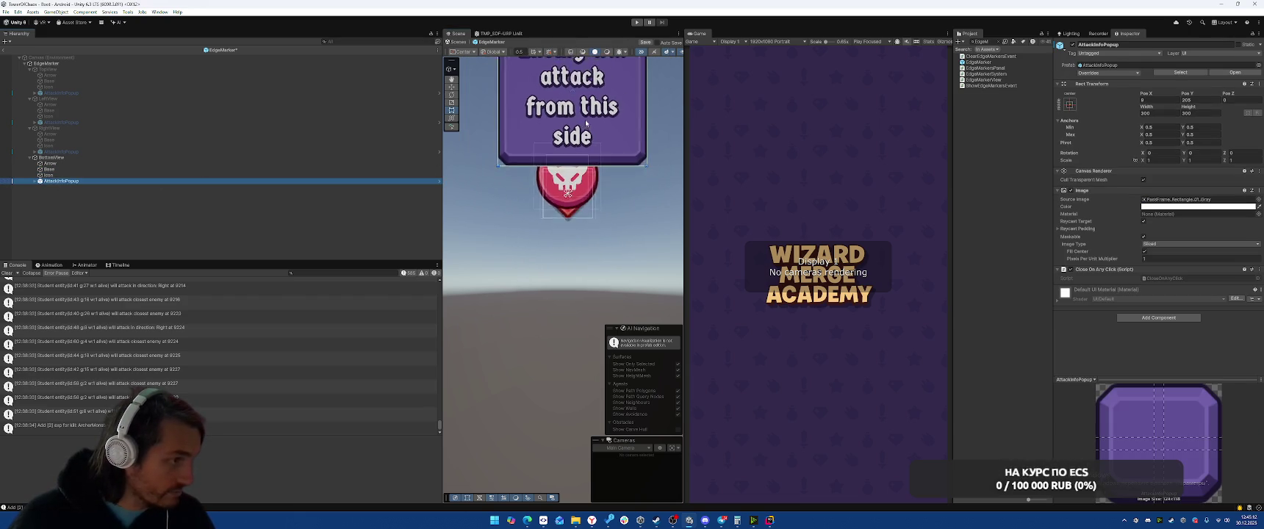
drag(579, 91, 579, 74)
click(358, 206)
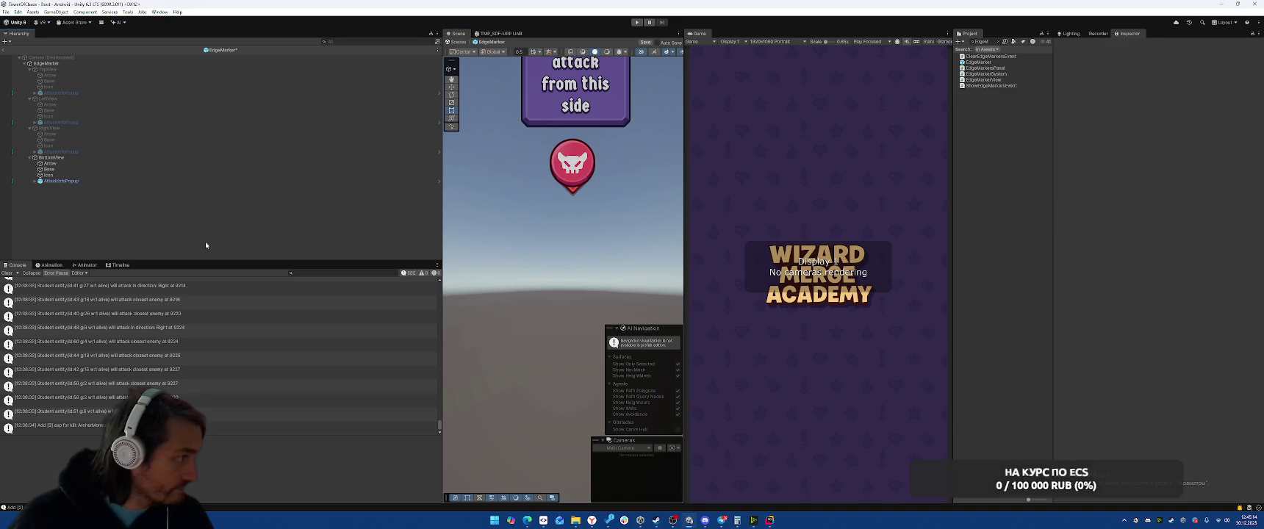
click(89, 152)
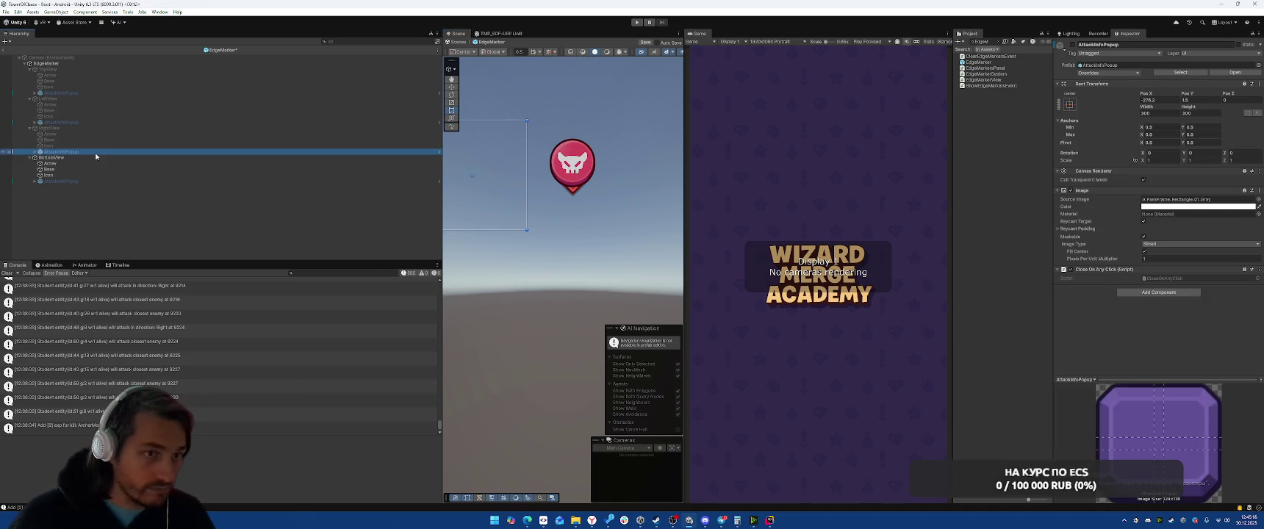
click(87, 157)
click(31, 56)
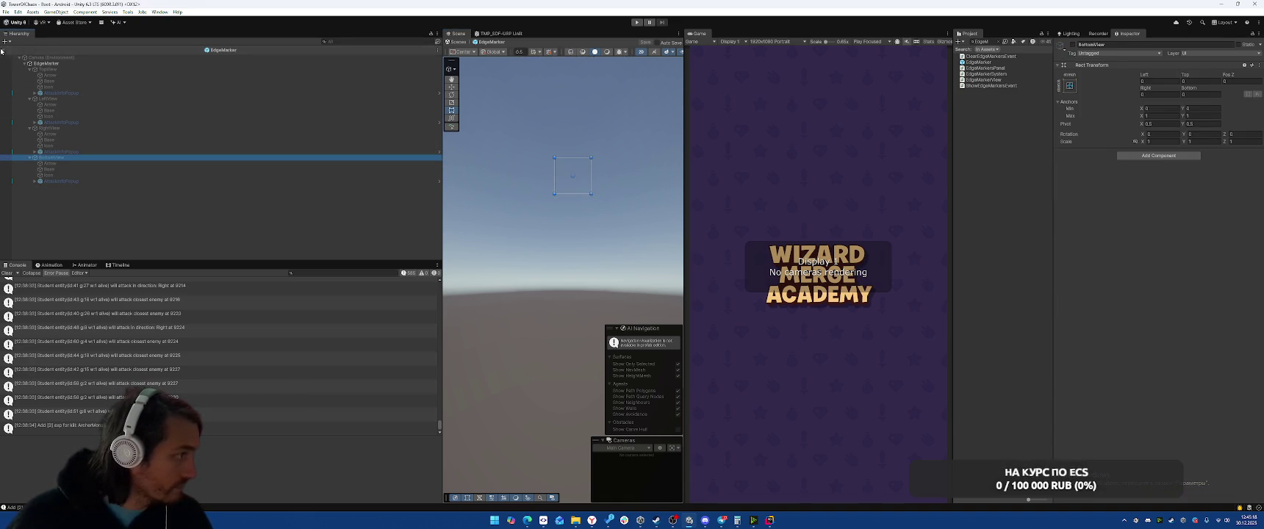
- Play forest Level 1-1, pick the Terraborn faculty card and start the first wave
click(638, 22)
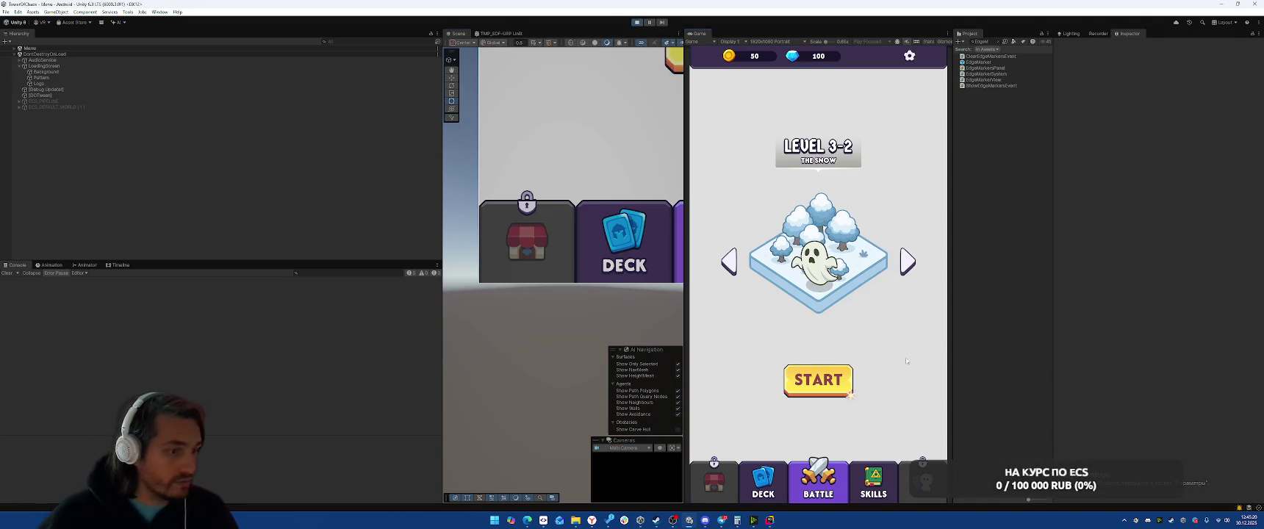
click(730, 261)
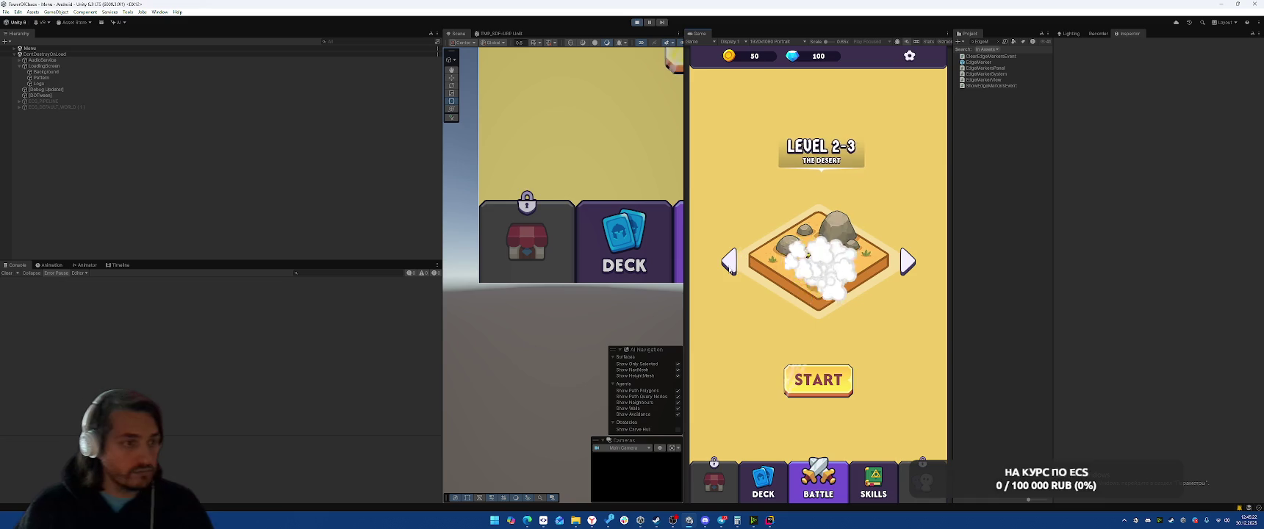
click(731, 264)
click(732, 263)
click(817, 381)
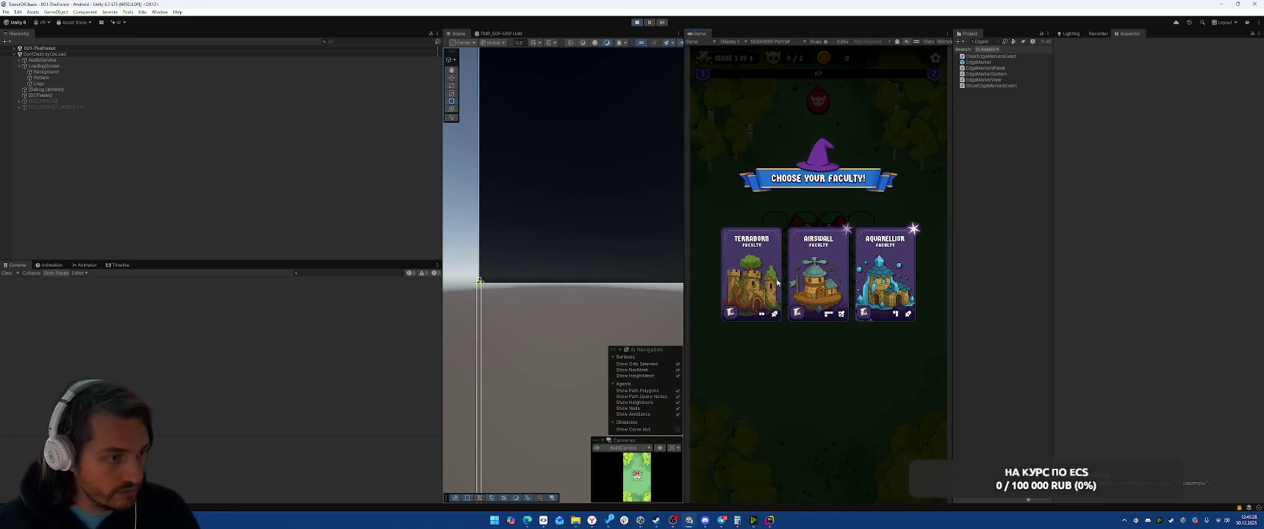
click(760, 286)
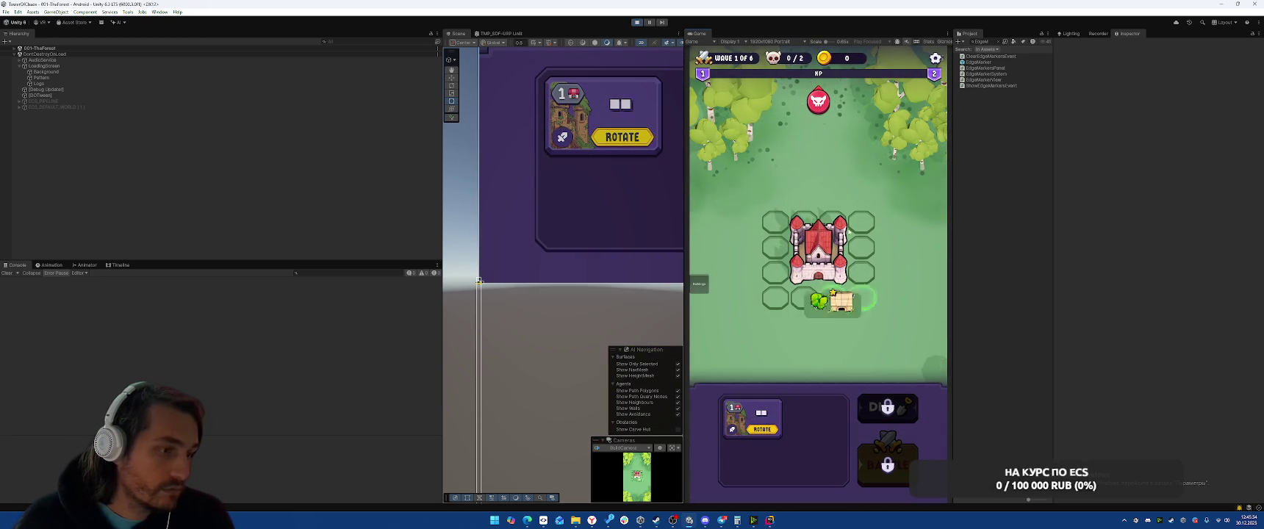
click(886, 471)
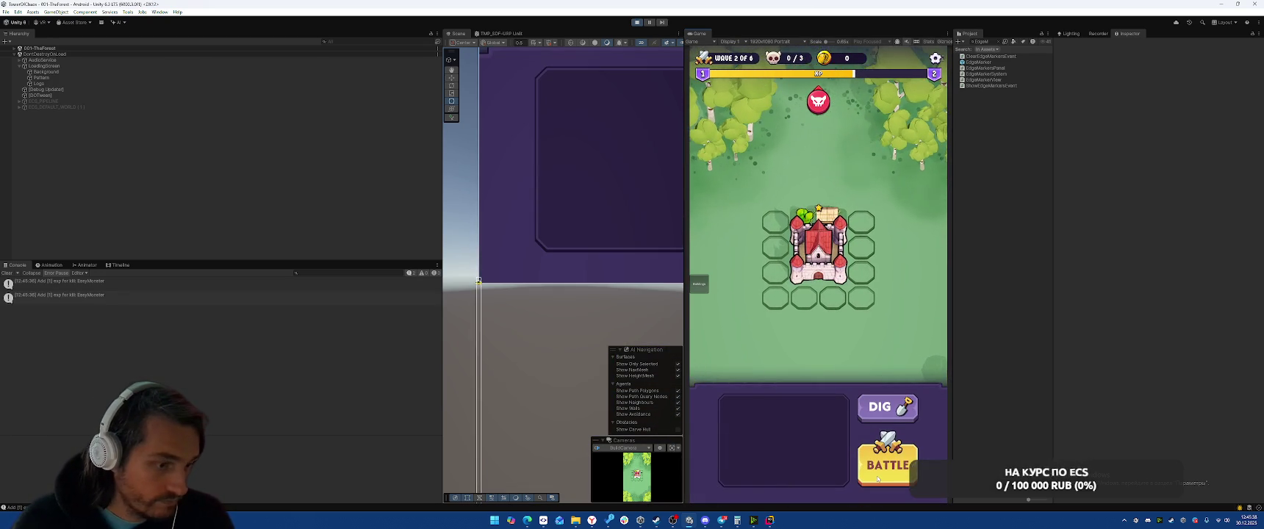
- Play further waves choosing Aquarellior, Ingiflame and Frozen Blast cards, then stop the game
click(886, 464)
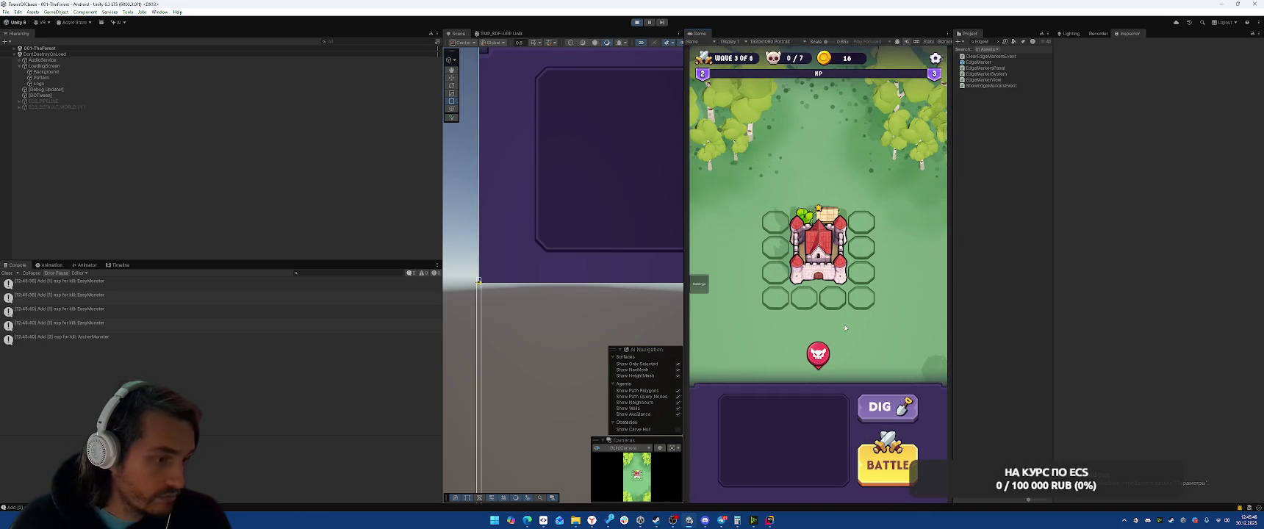
click(895, 458)
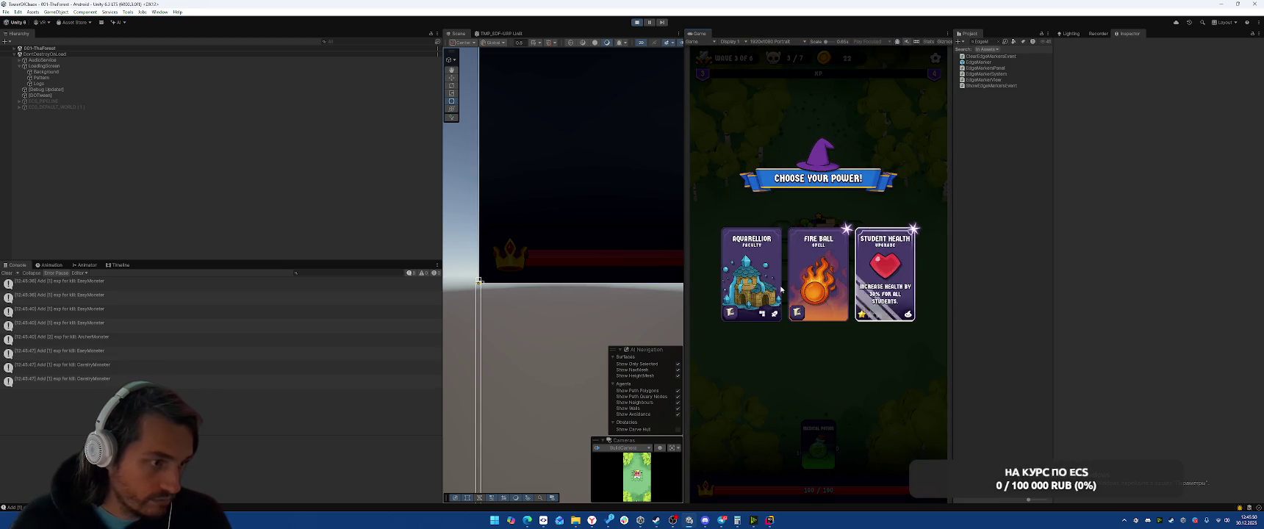
click(792, 300)
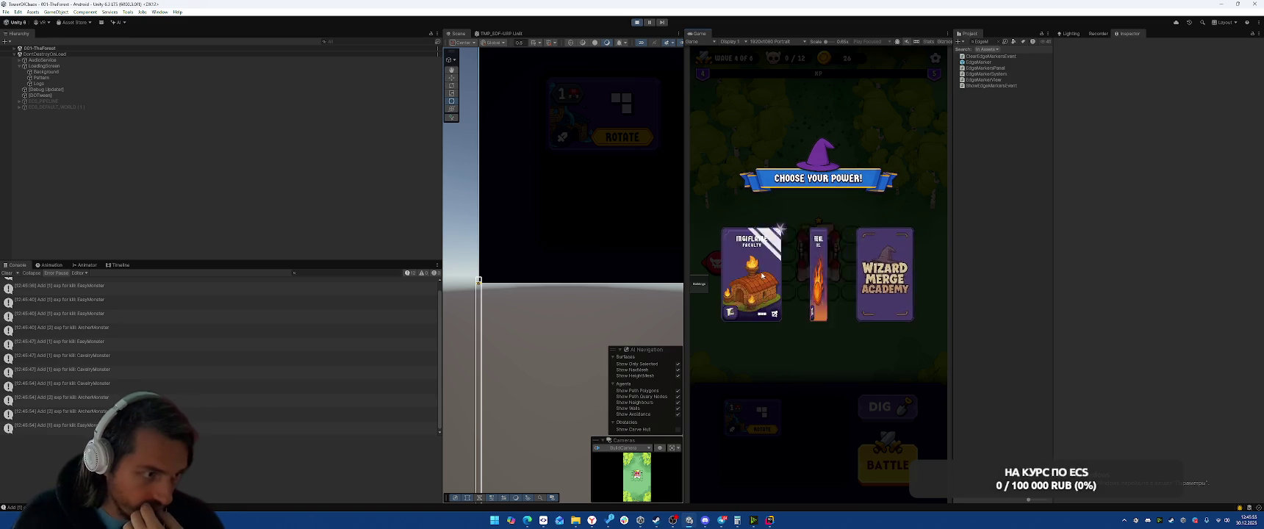
click(763, 275)
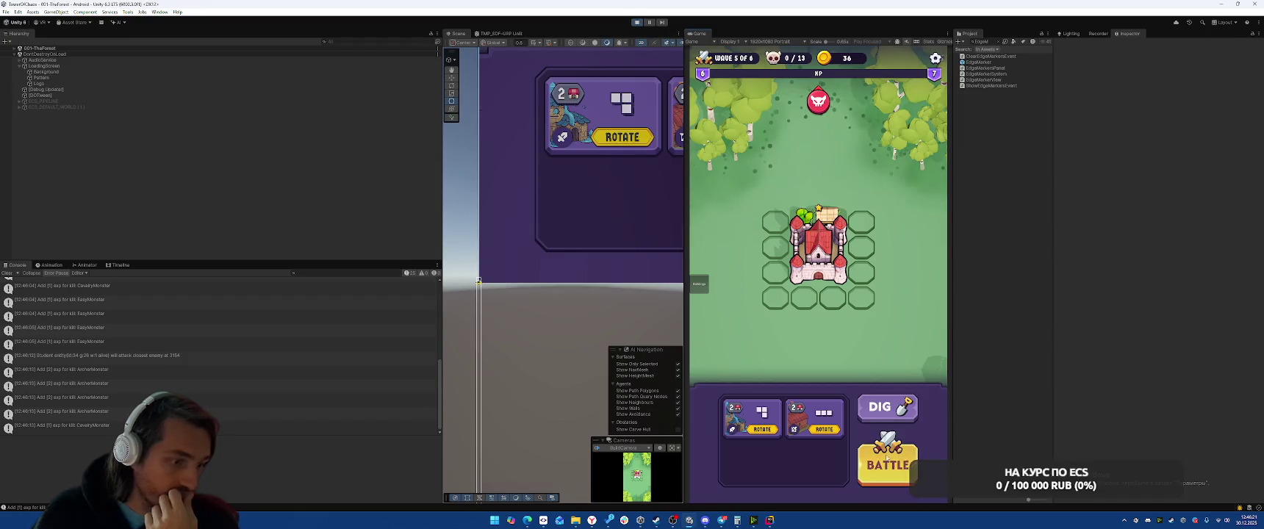
click(887, 458)
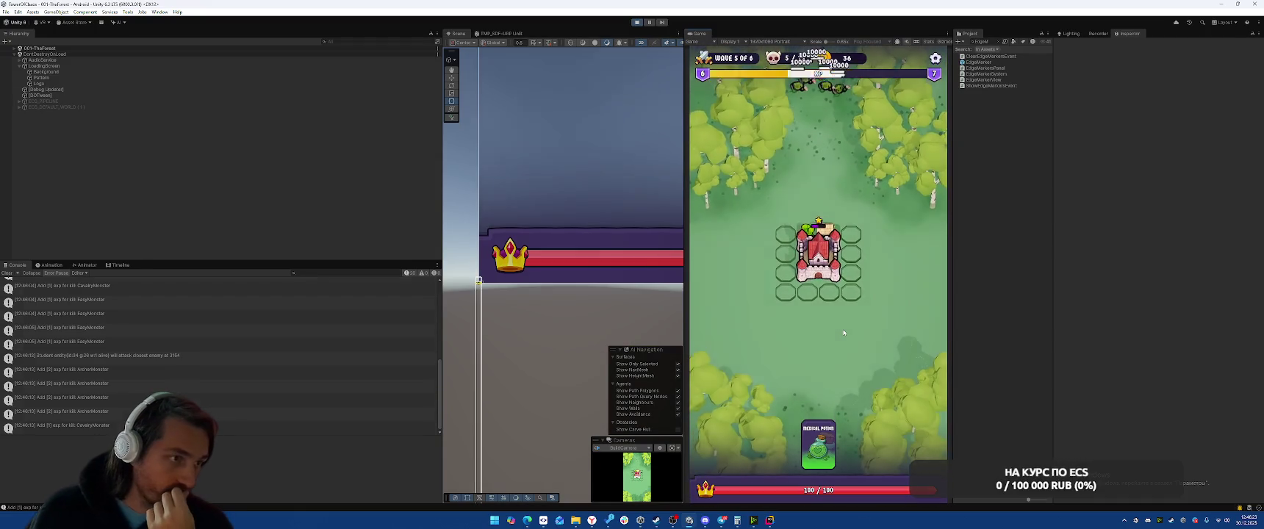
click(811, 289)
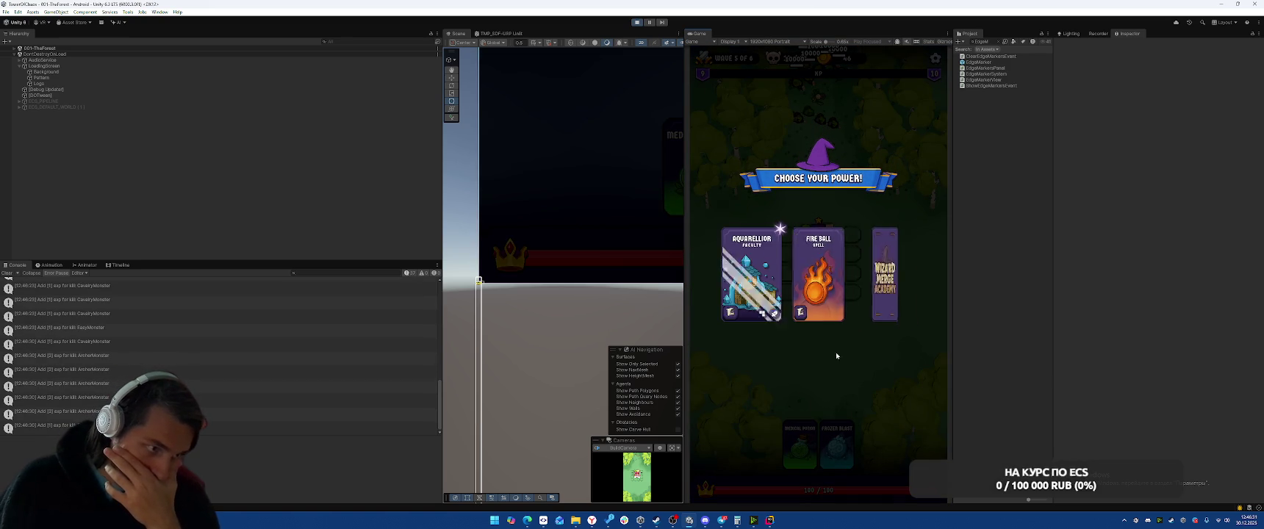
click(764, 282)
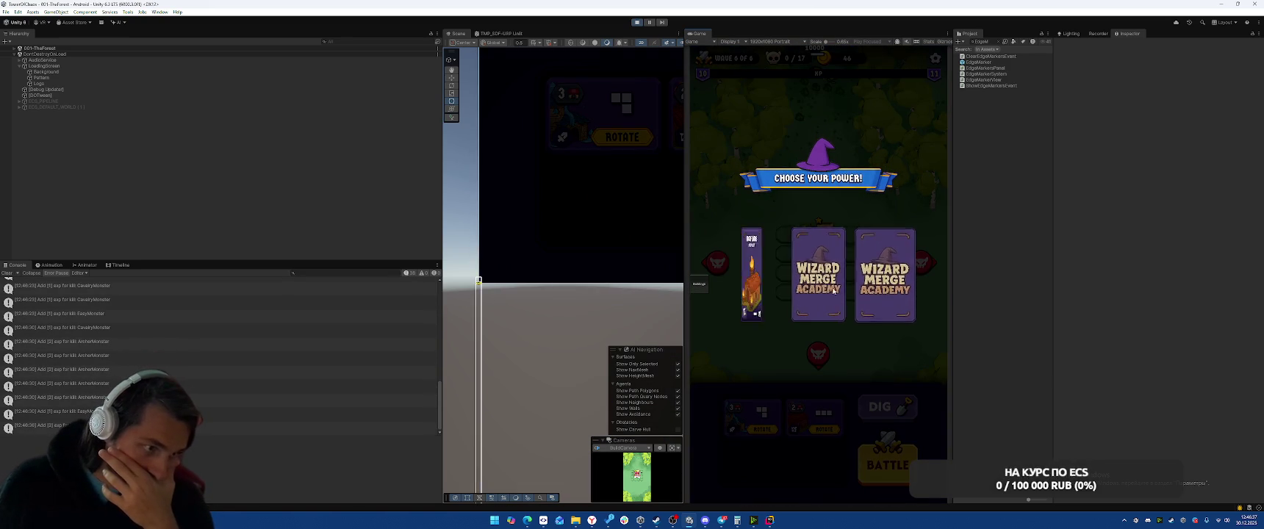
click(891, 301)
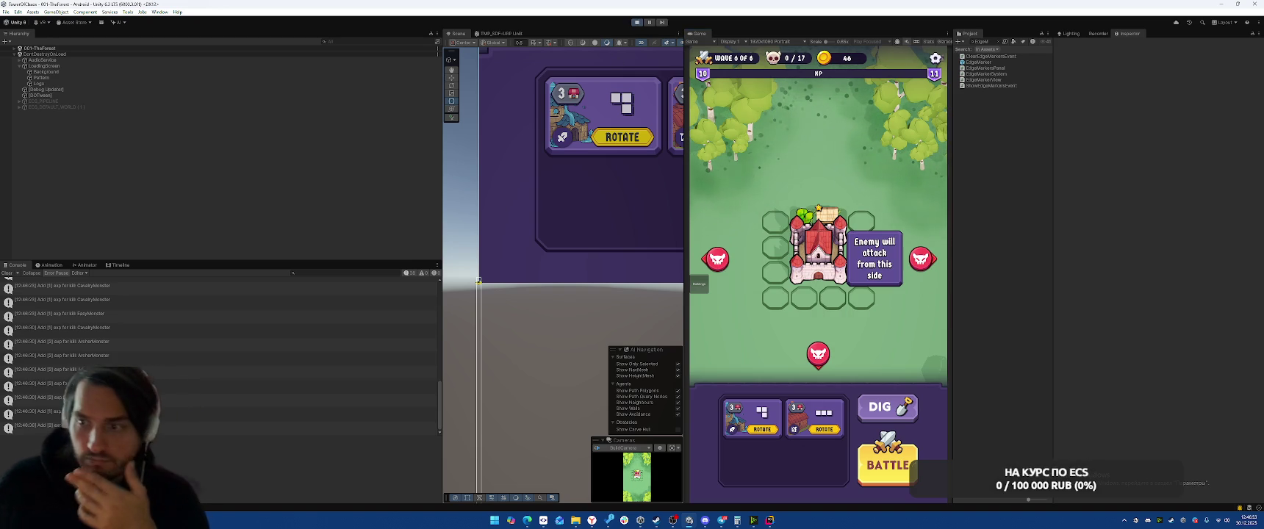
click(637, 22)
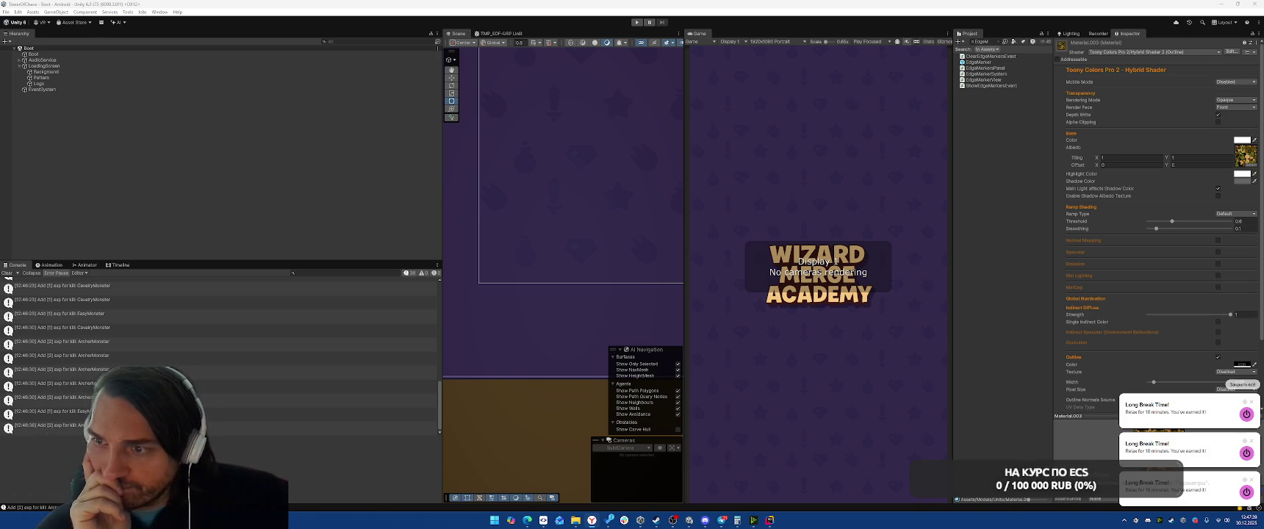
- Dismiss the break reminders, run and stop the game to check gold and crystals, then return to Rider
click(1242, 384)
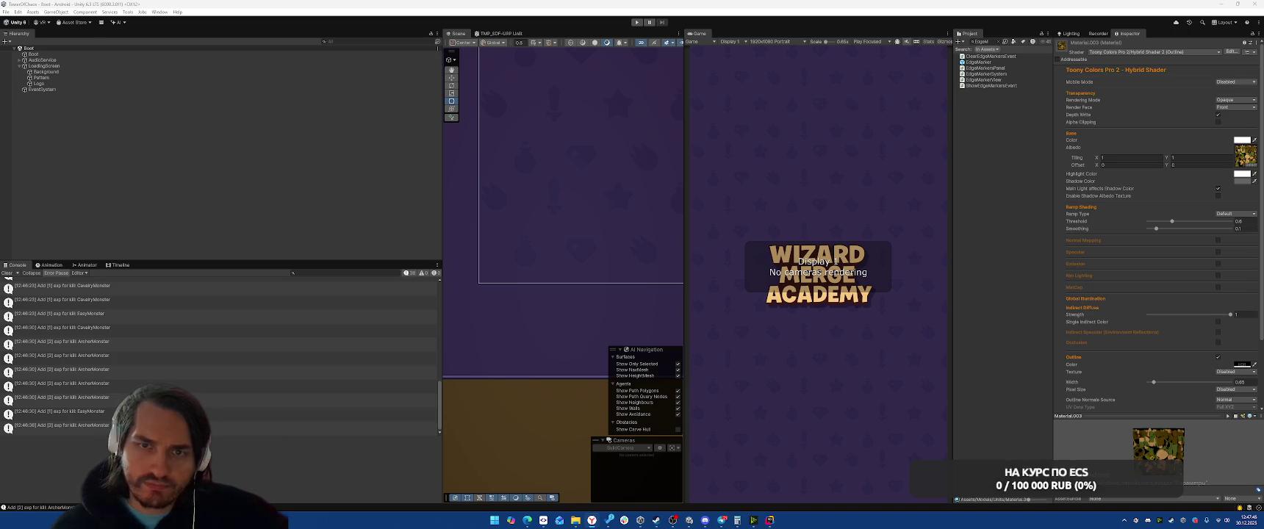
click(636, 22)
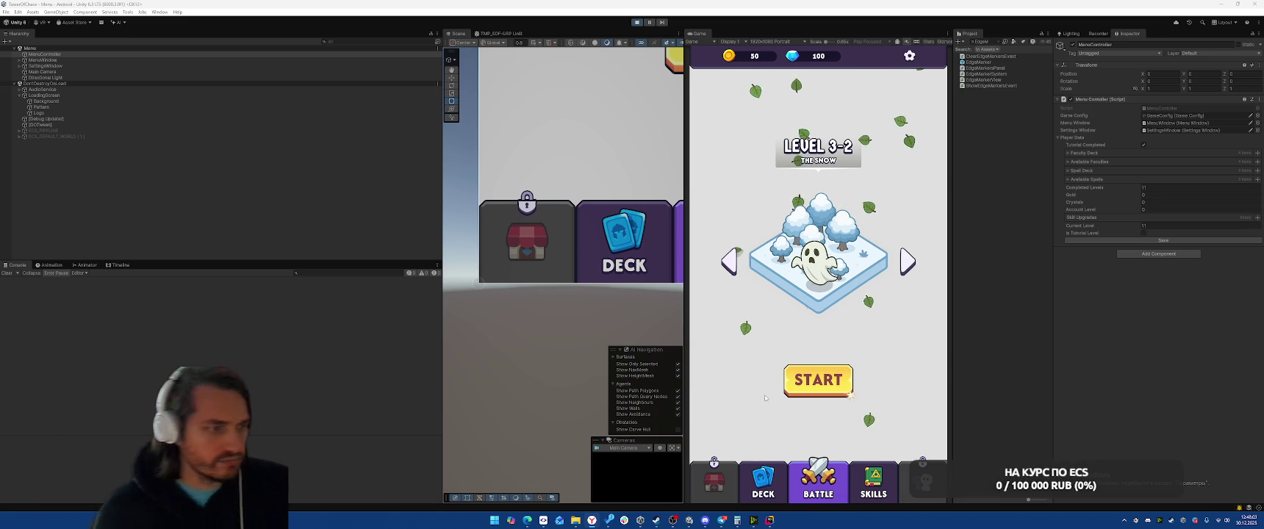
click(637, 24)
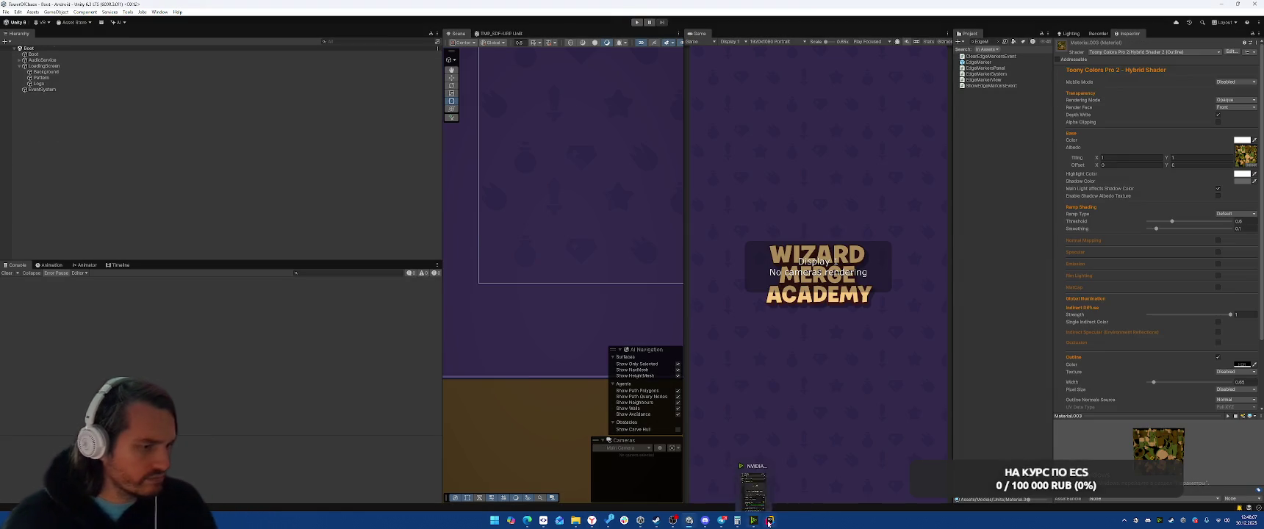
click(753, 520)
key(shift)
key(shift)
- Search for 'MenuCon' and open MenuContoller.cs
text(by)
key(BackSpace)
key(BackSpace)
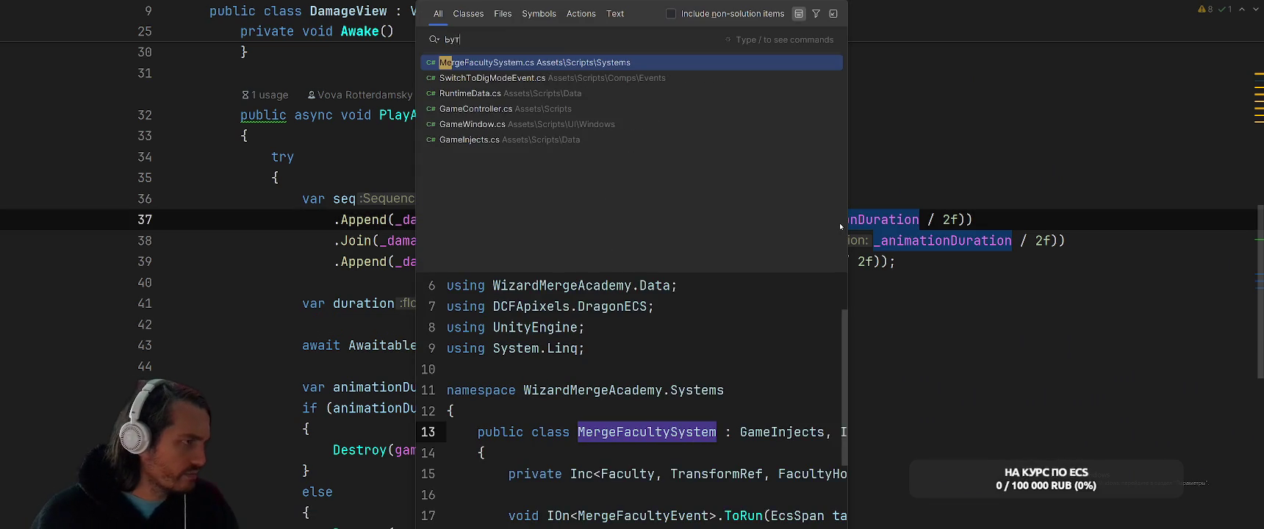
text(E)
key(BackSpace)
text(MenuCon)
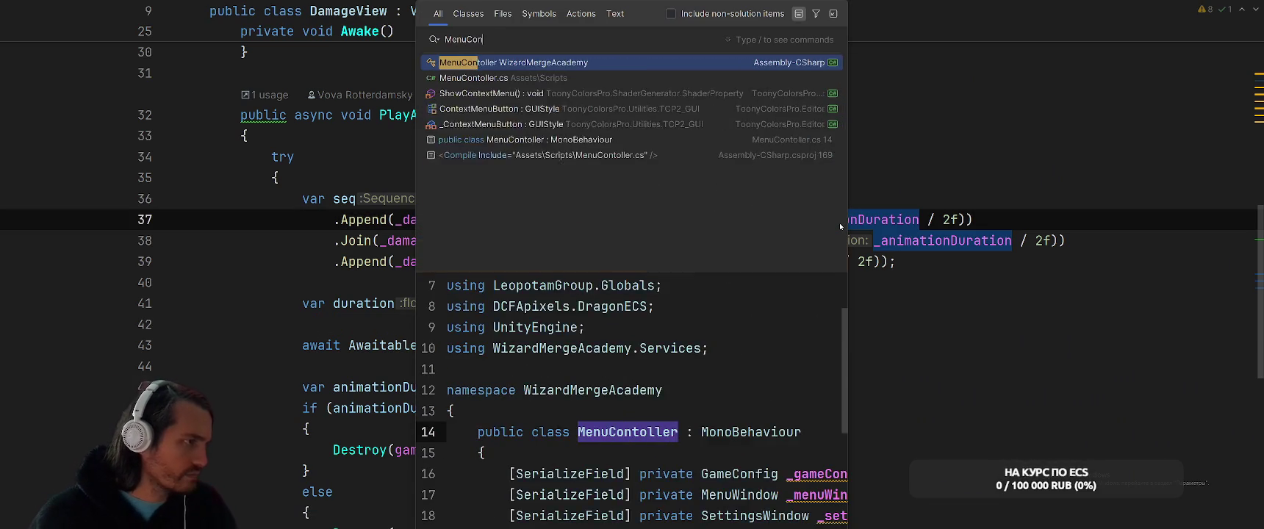
key(Return)
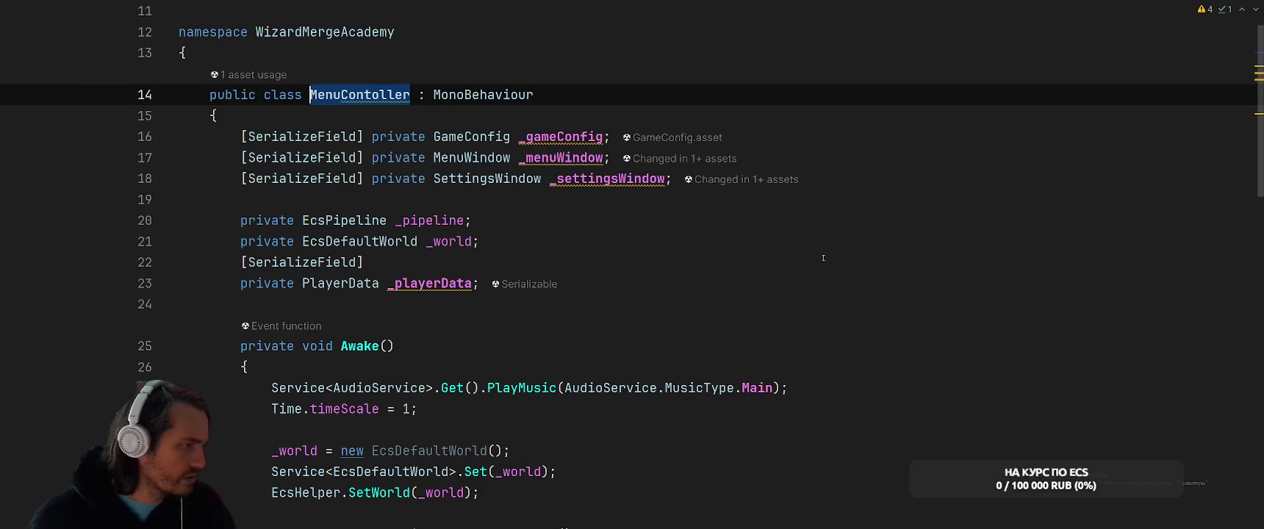
- Follow the MenuWindow then TopPanel definitions, step back, and switch to Unity
ctrl+click(471, 158)
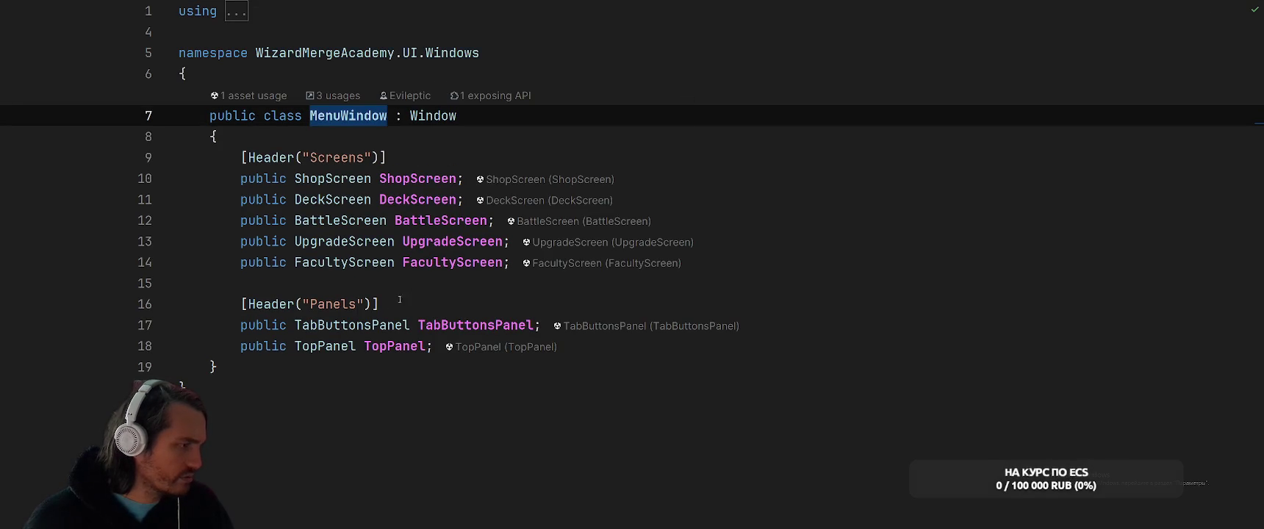
ctrl+click(329, 346)
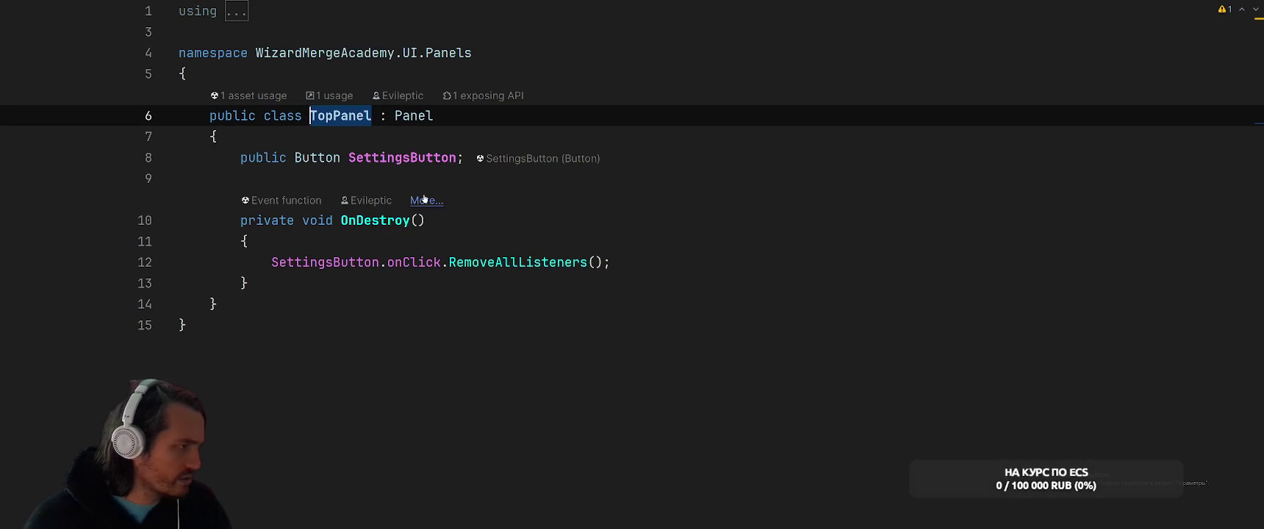
key(ctrl+minus)
key(alt+Tab)
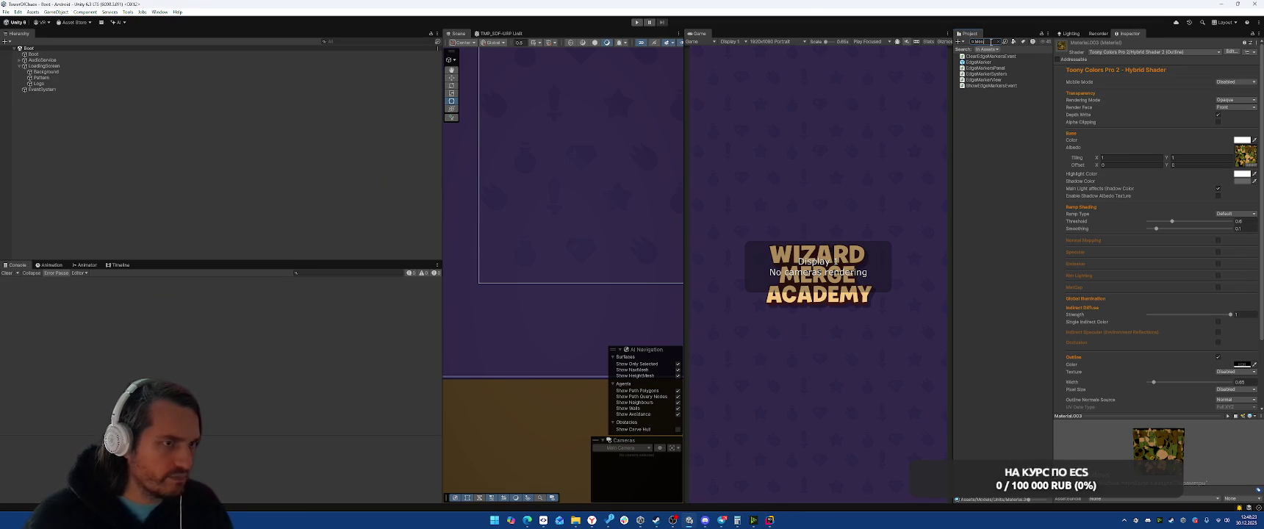
text(Menu)
double_click(971, 86)
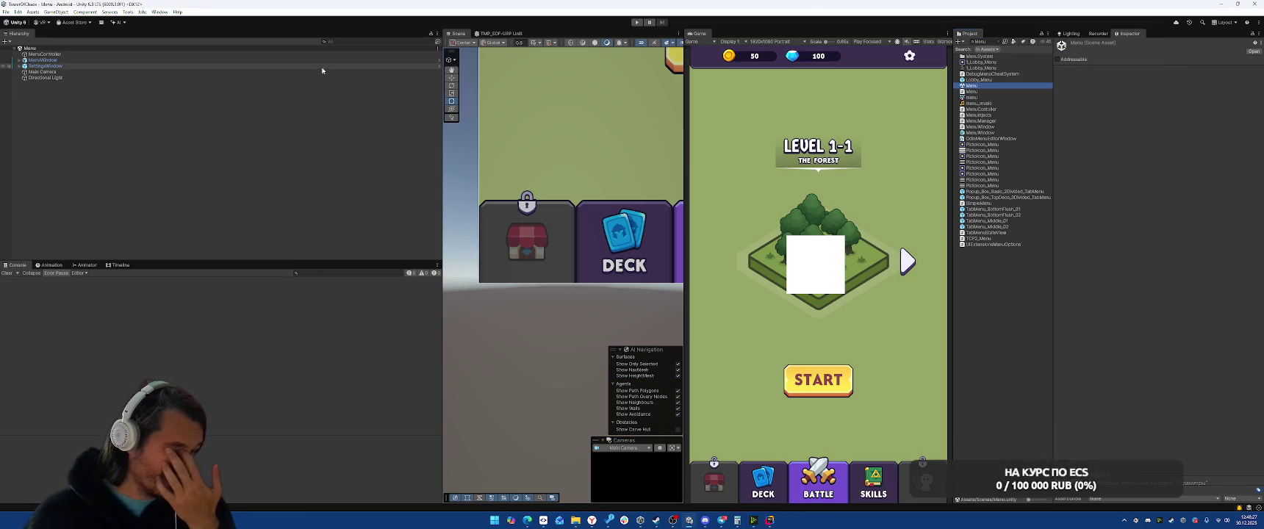
scroll(552, 372, down, 5)
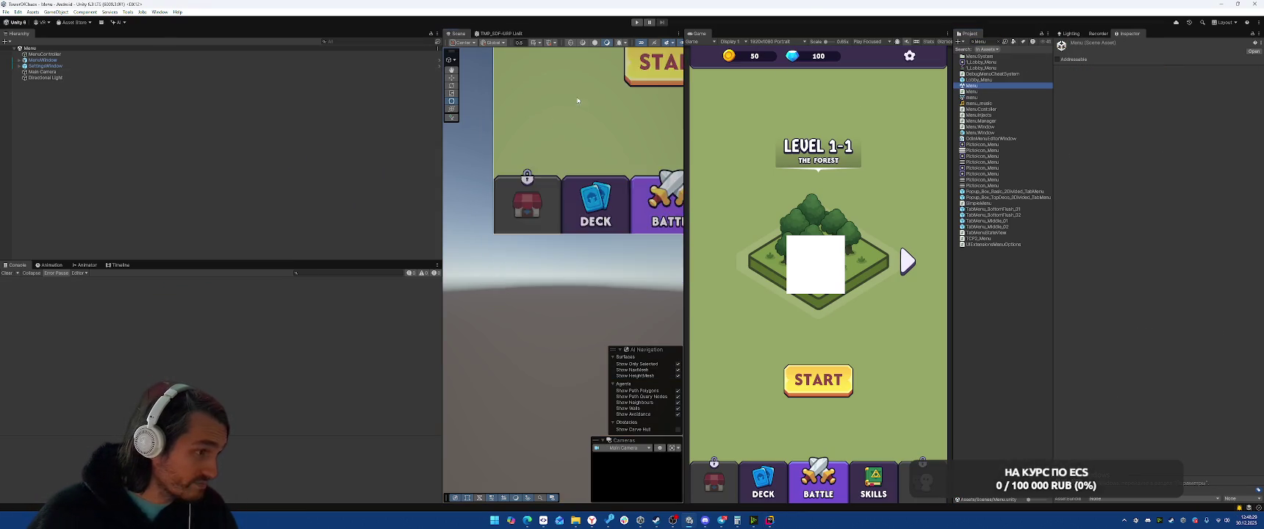
click(503, 244)
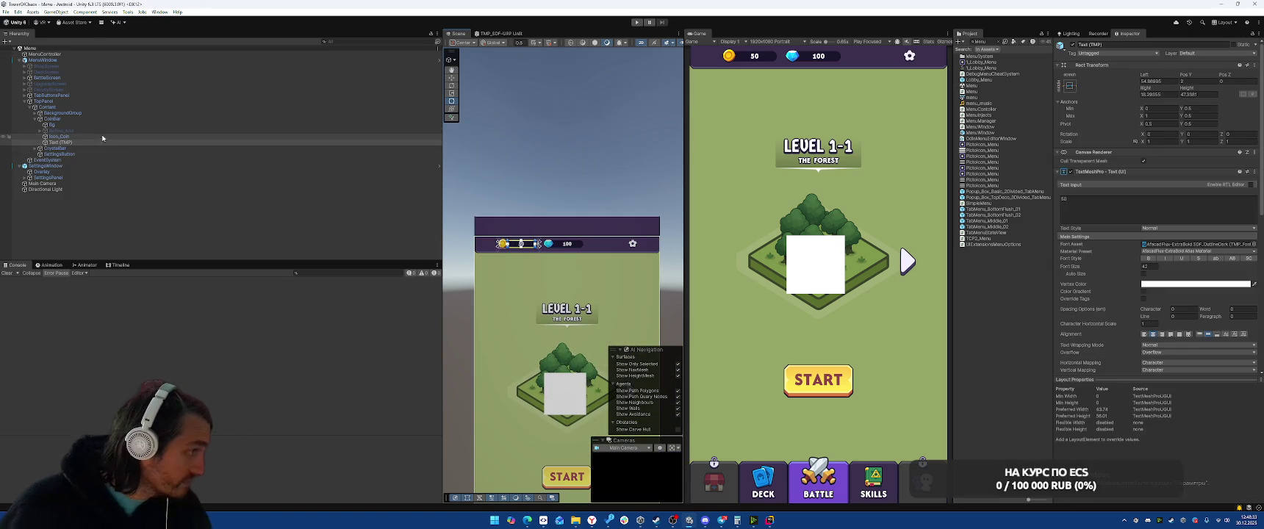
click(109, 119)
key(Down)
key(Down)
key(Down)
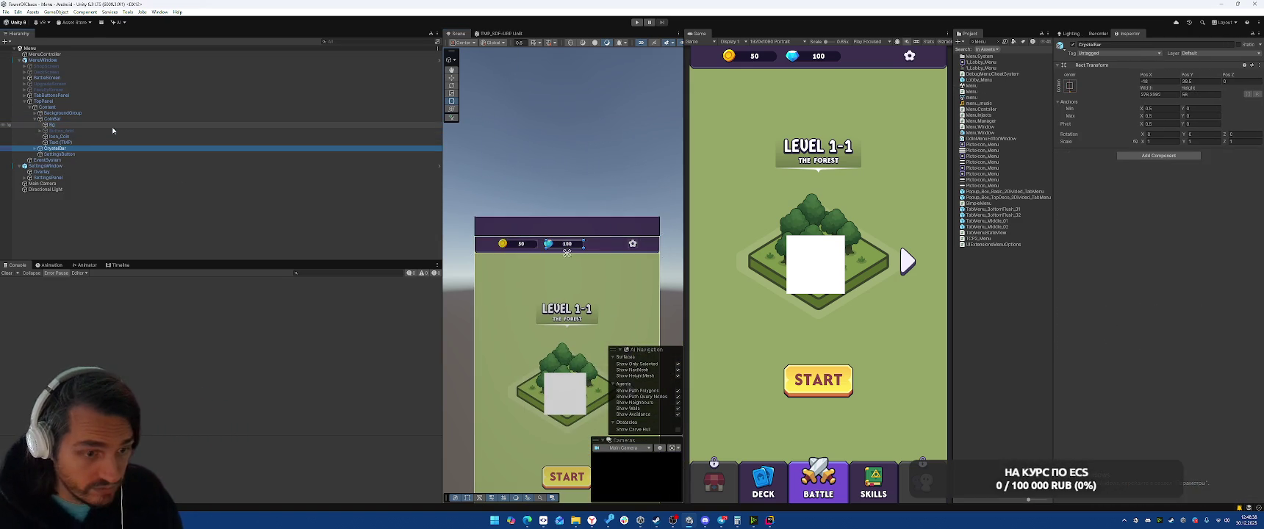
key(Up)
scroll(1114, 239, down, 10)
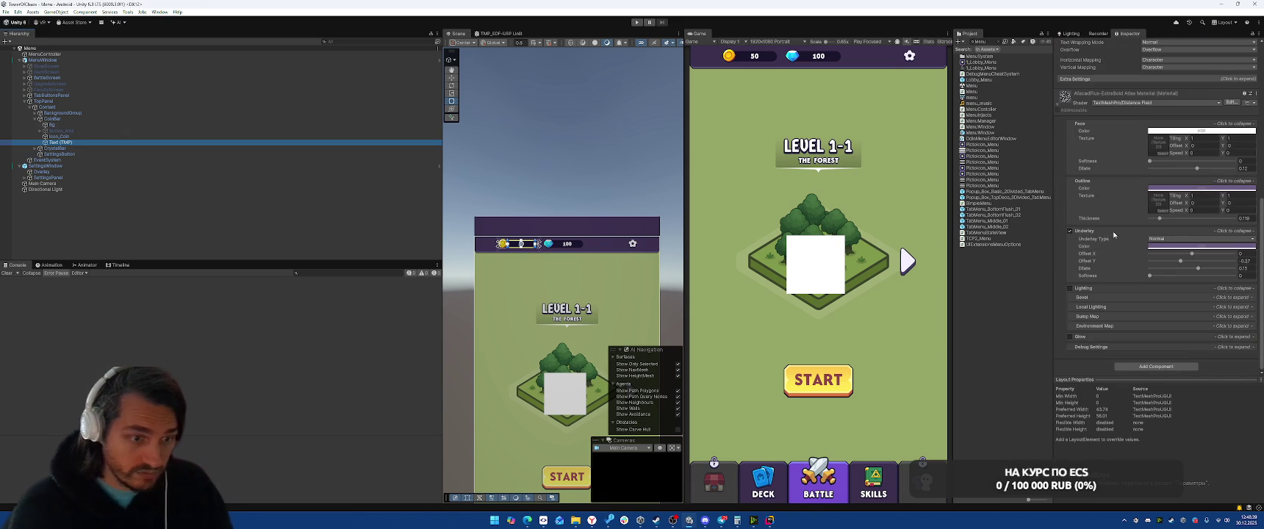
click(217, 119)
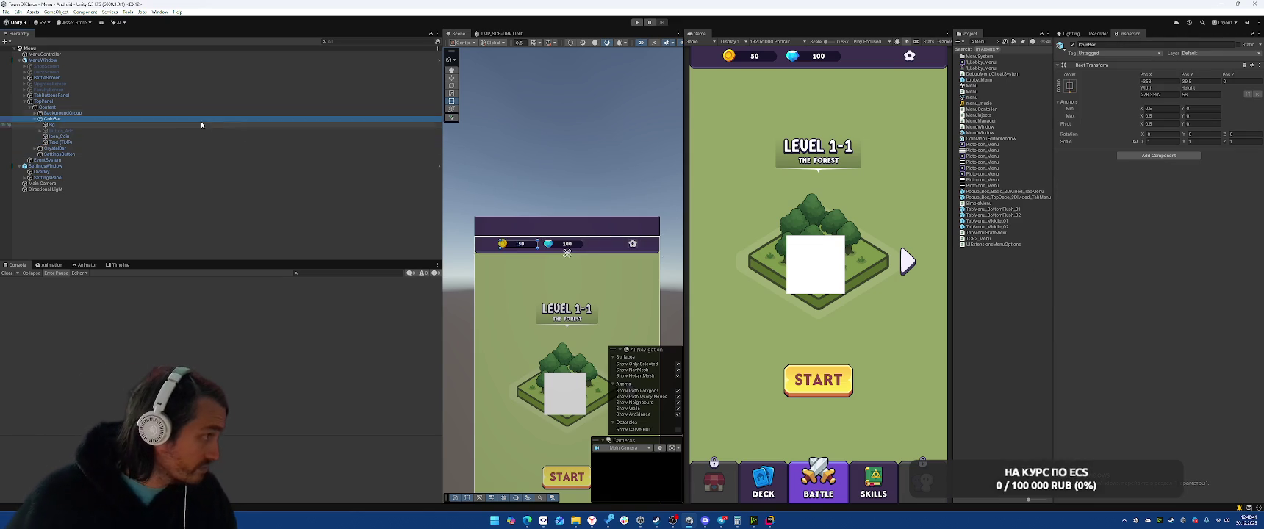
click(94, 151)
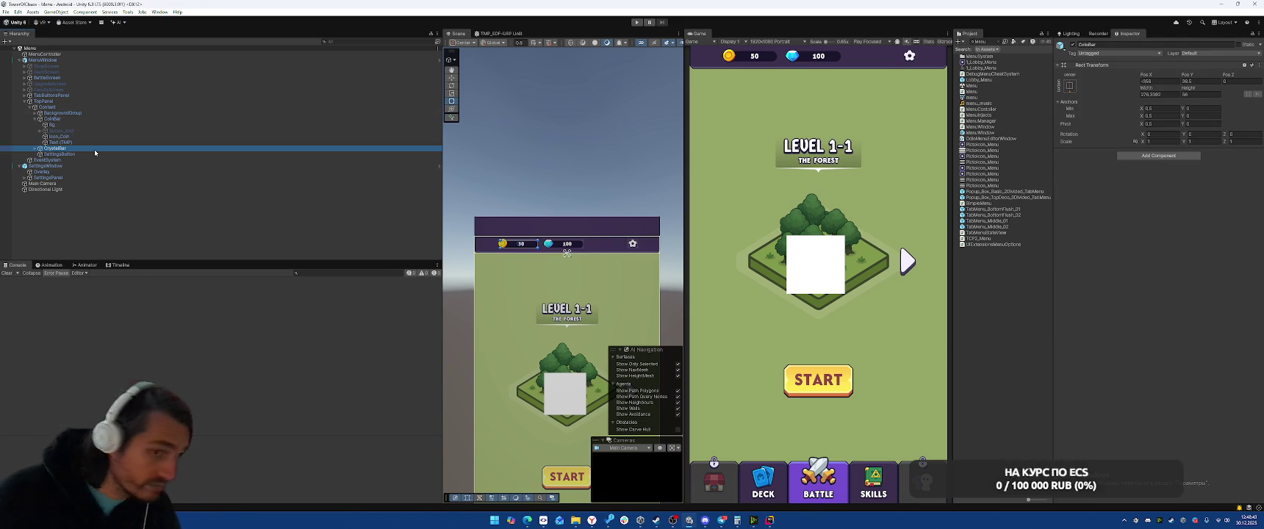
click(103, 119)
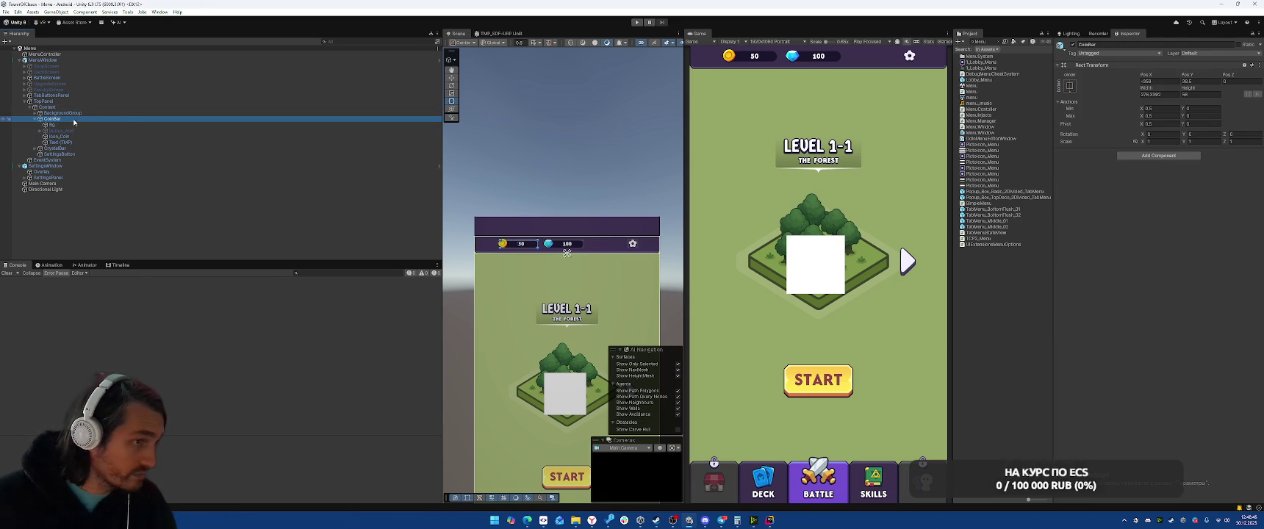
click(103, 132)
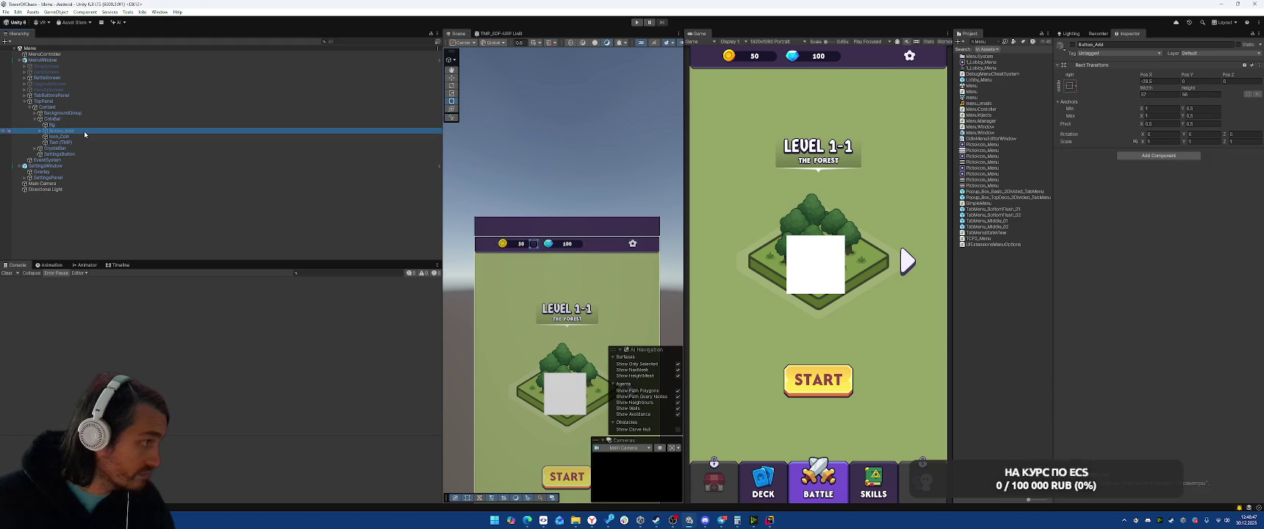
click(84, 141)
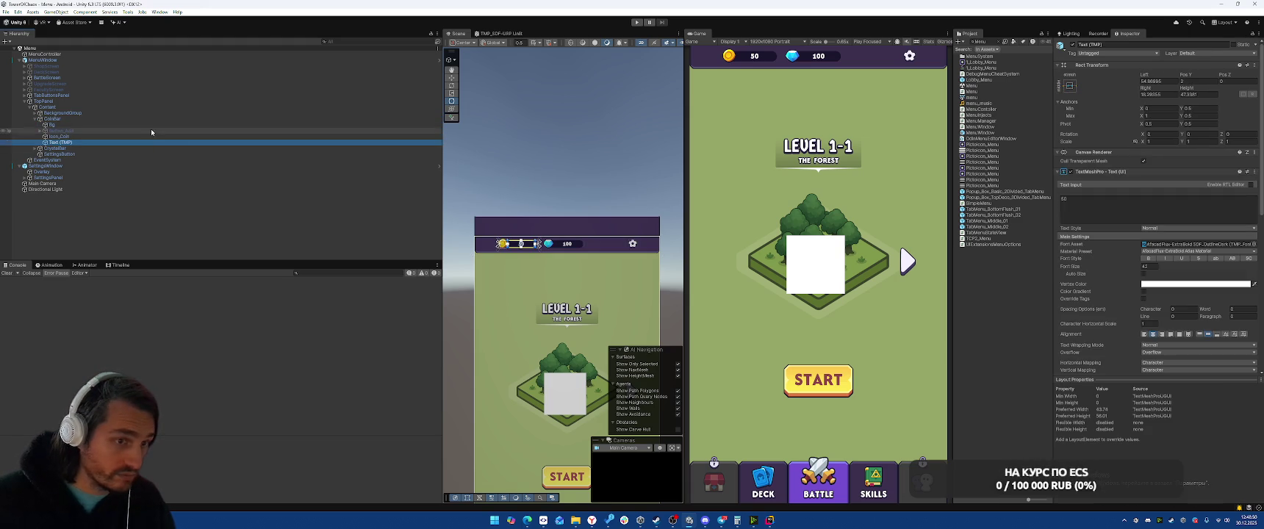
click(61, 126)
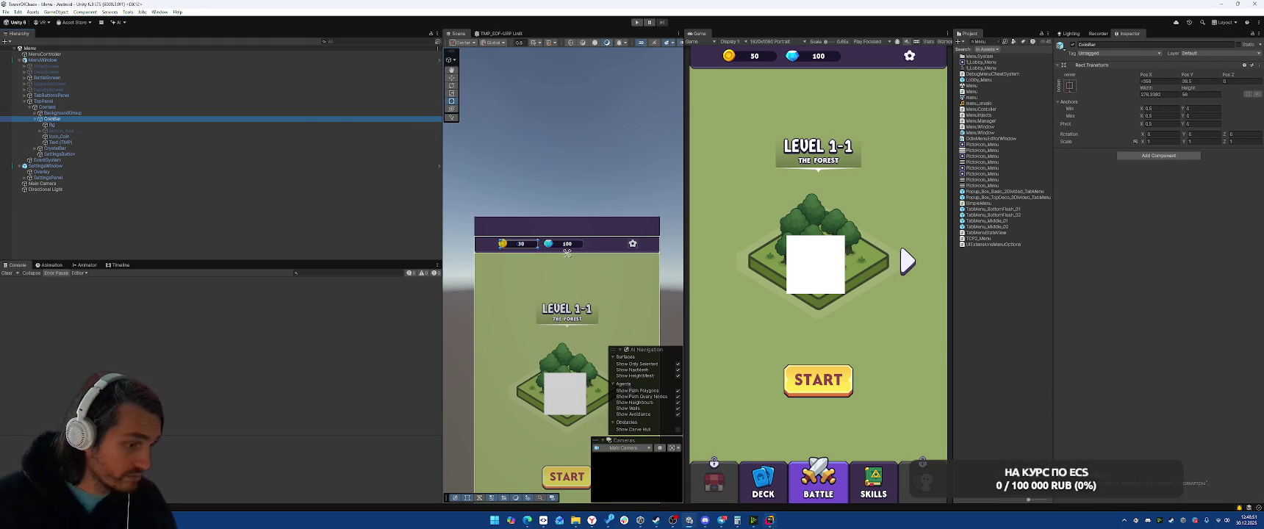
key(alt+Tab)
click(848, 297)
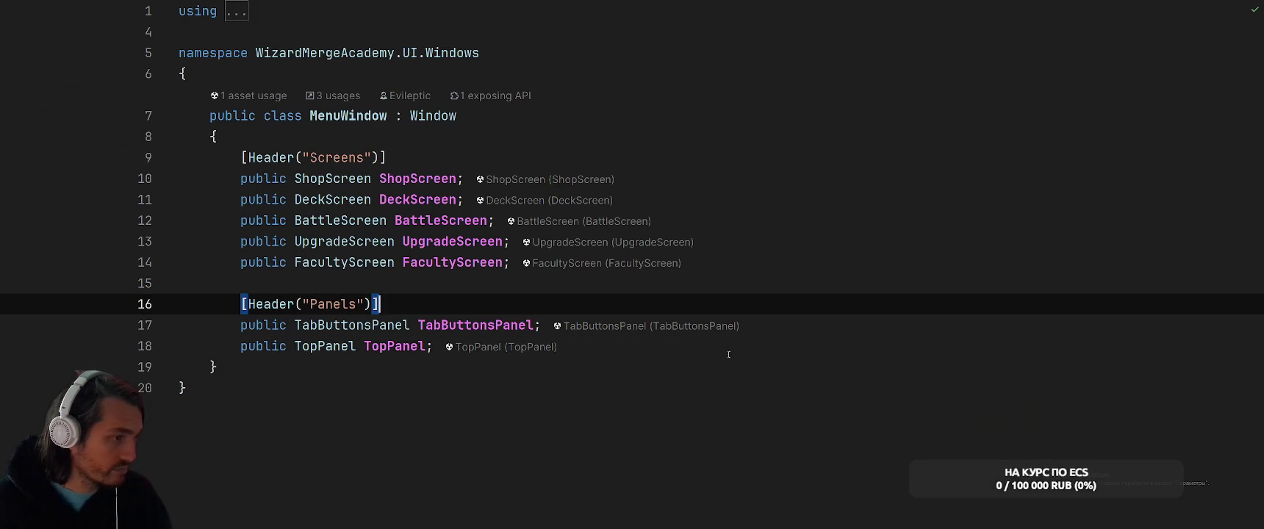
- Open PlayerData.cs through the Ctrl+T file search
key(ctrl+t)
text(PlayerDa)
key(Return)
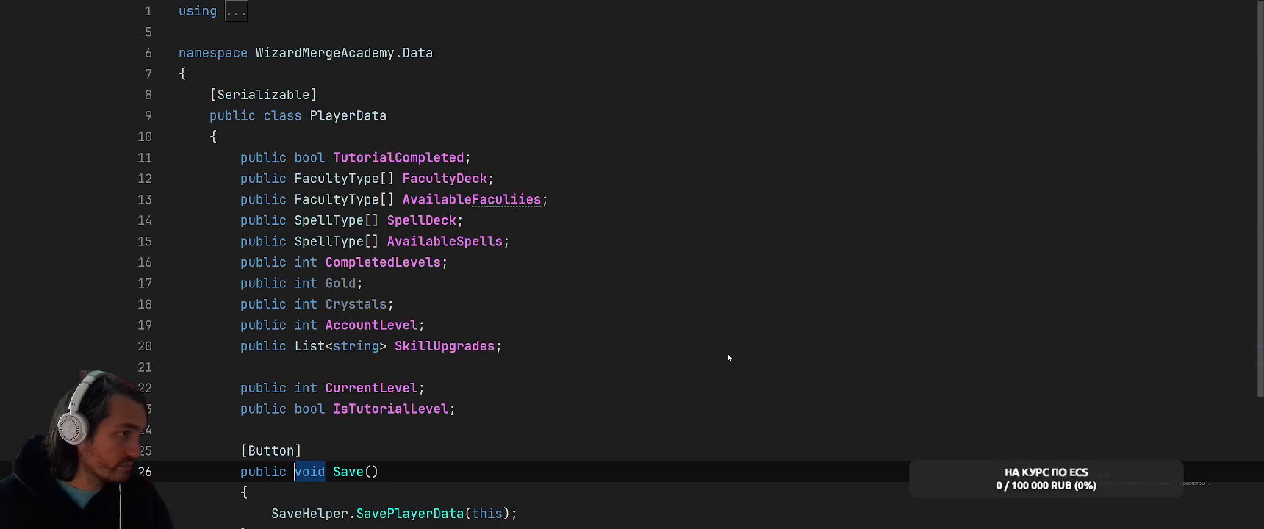
scroll(713, 326, down, 3)
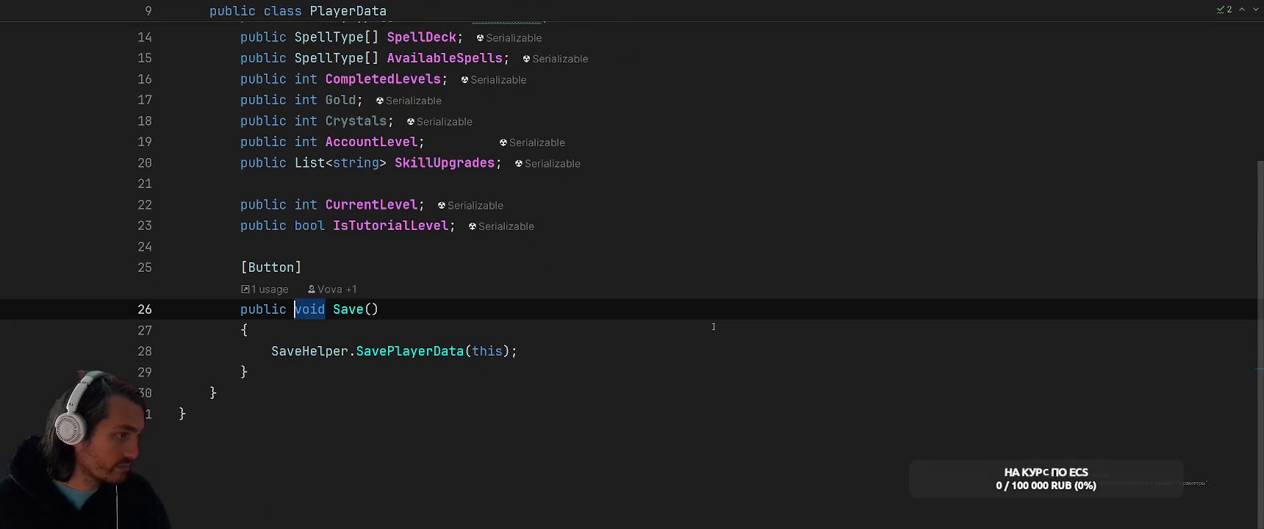
click(503, 405)
key(Return)
key(Return)
text(p)
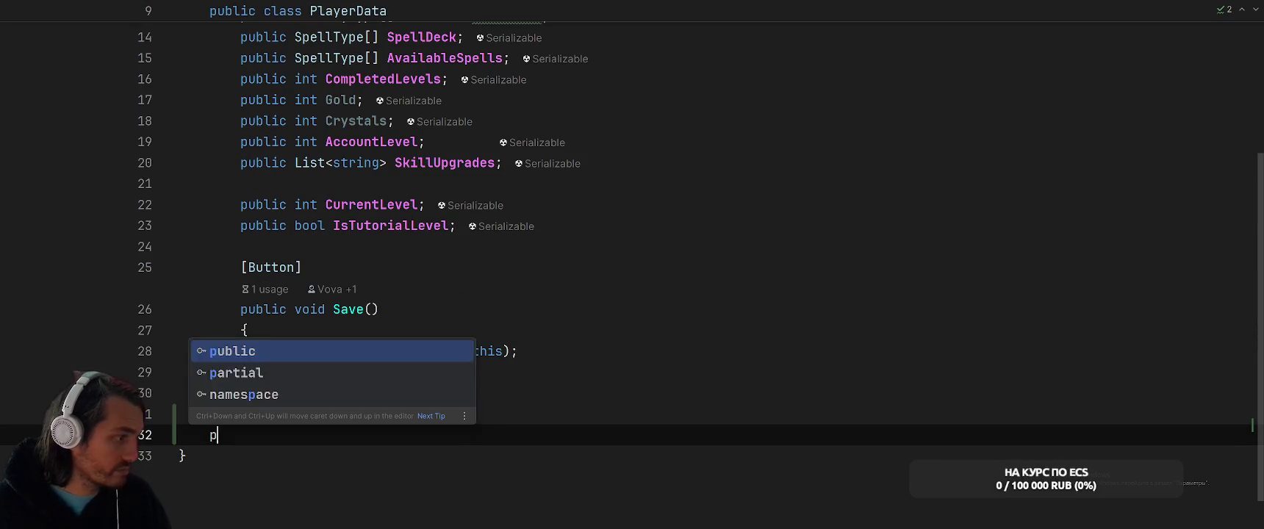
key(BackSpace)
key(BackSpace)
- Turn the Gold and Crystals fields into { get; private set; } properties
key(BackSpace)
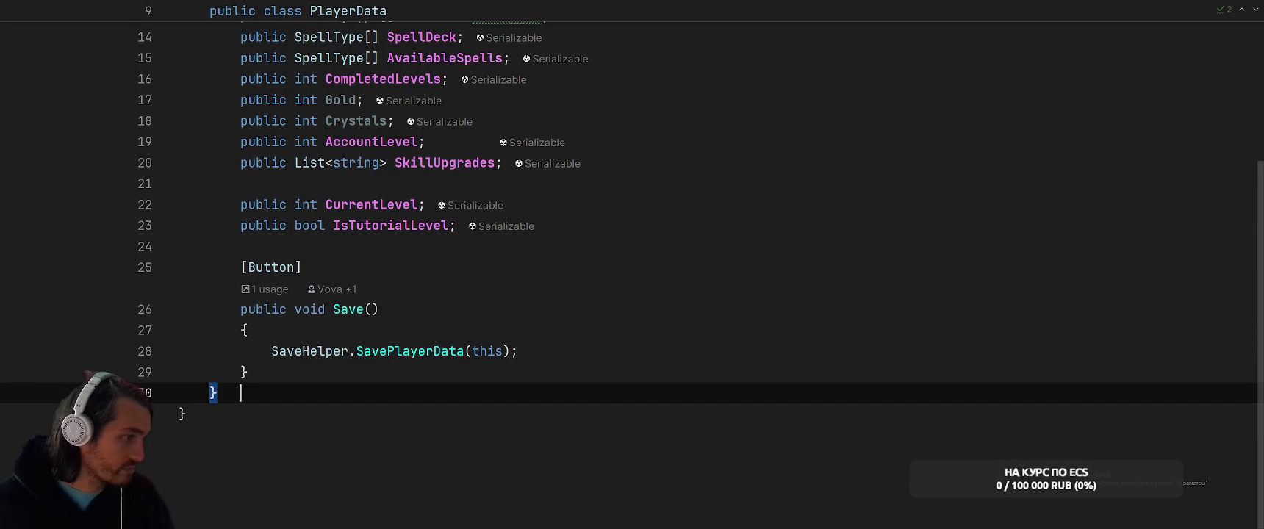
click(824, 118)
key(Up)
key(BackSpace)
text({ get)
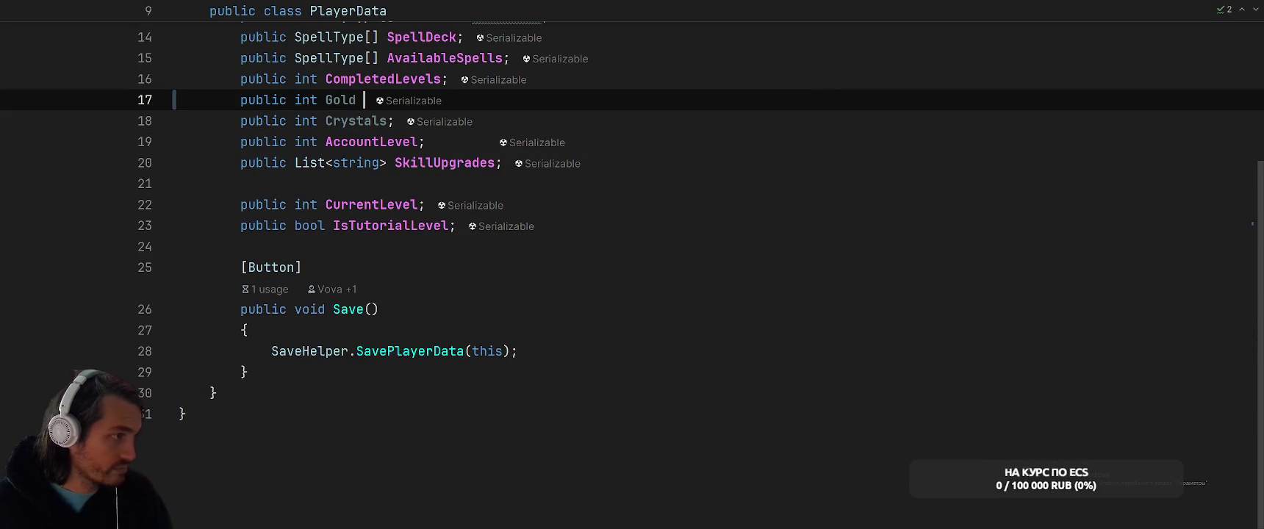
text(; private set;)
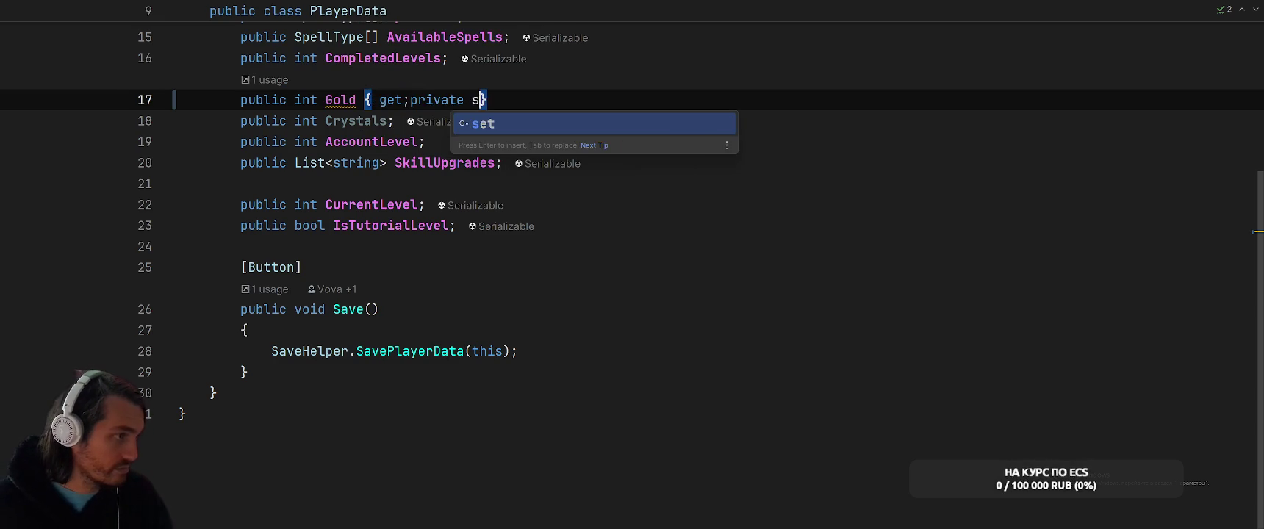
click(394, 120)
key(BackSpace)
text({get; pri)
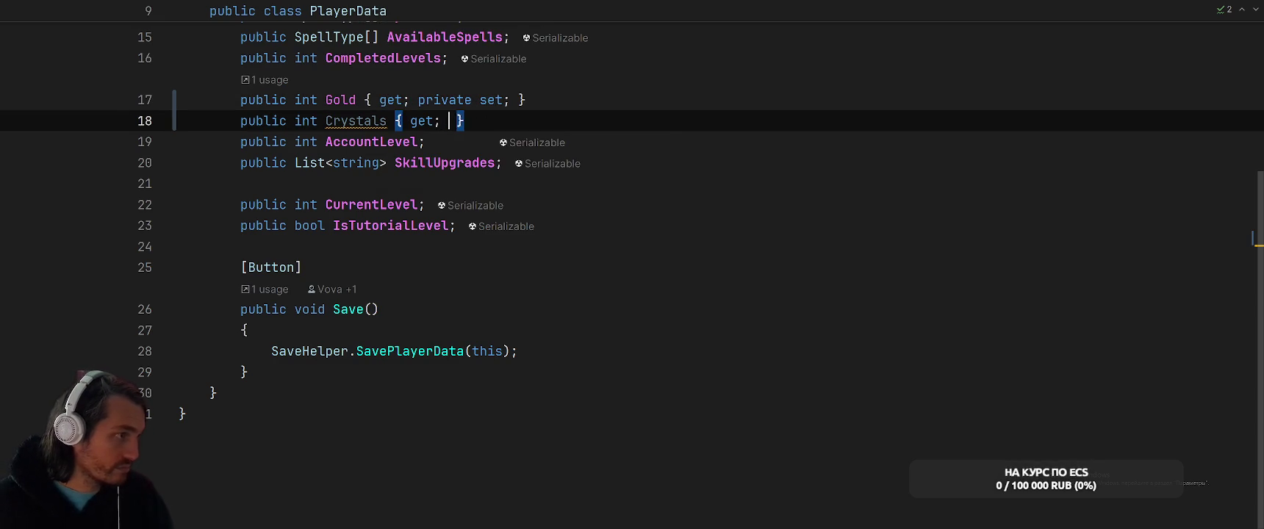
key(Return)
text(;)
text(set;)
- Go from the Save method to SaveHelper's SavePlayerData definition
click(637, 334)
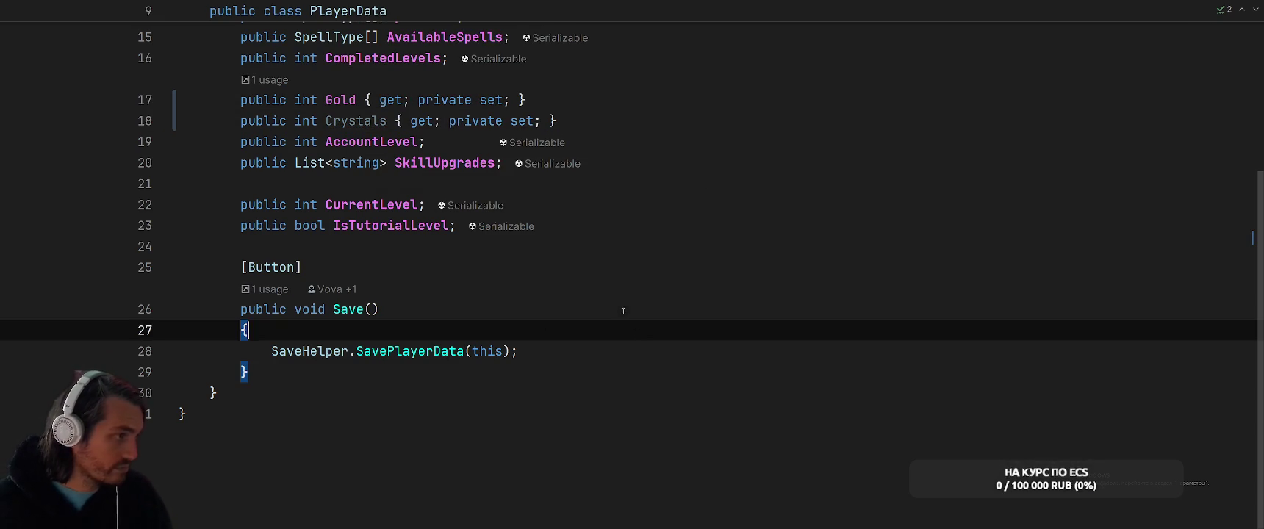
key(Up)
ctrl+click(420, 350)
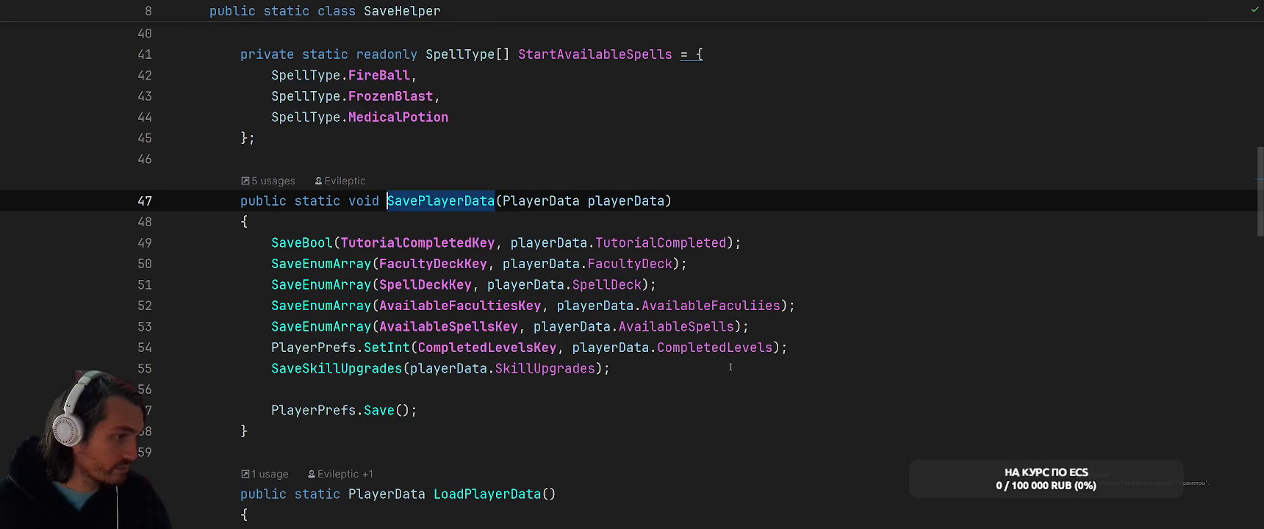
- Add Gold = 0 and Crystals = 0 to the PlayerData returned by LoadPlayerData
scroll(721, 400, up, 3)
scroll(717, 382, down, 7)
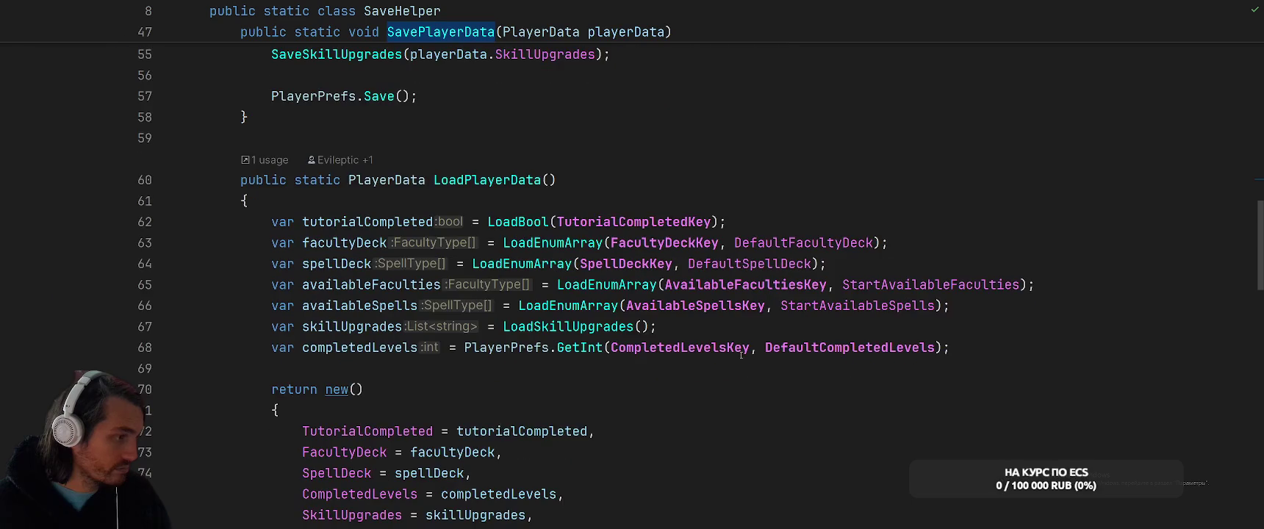
scroll(707, 359, down, 6)
click(616, 269)
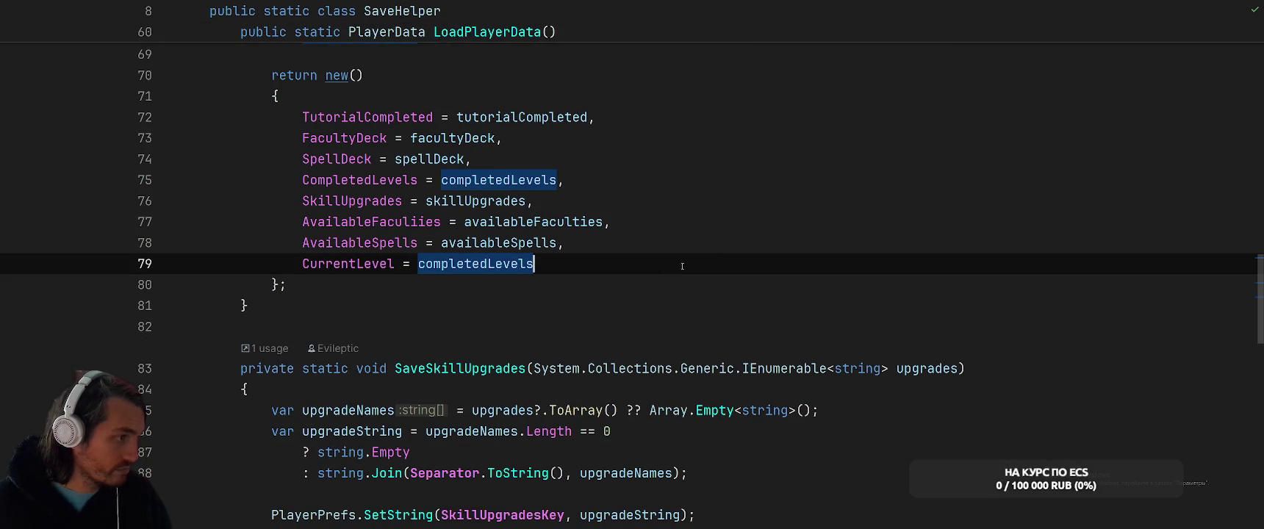
scroll(692, 297, up, 4)
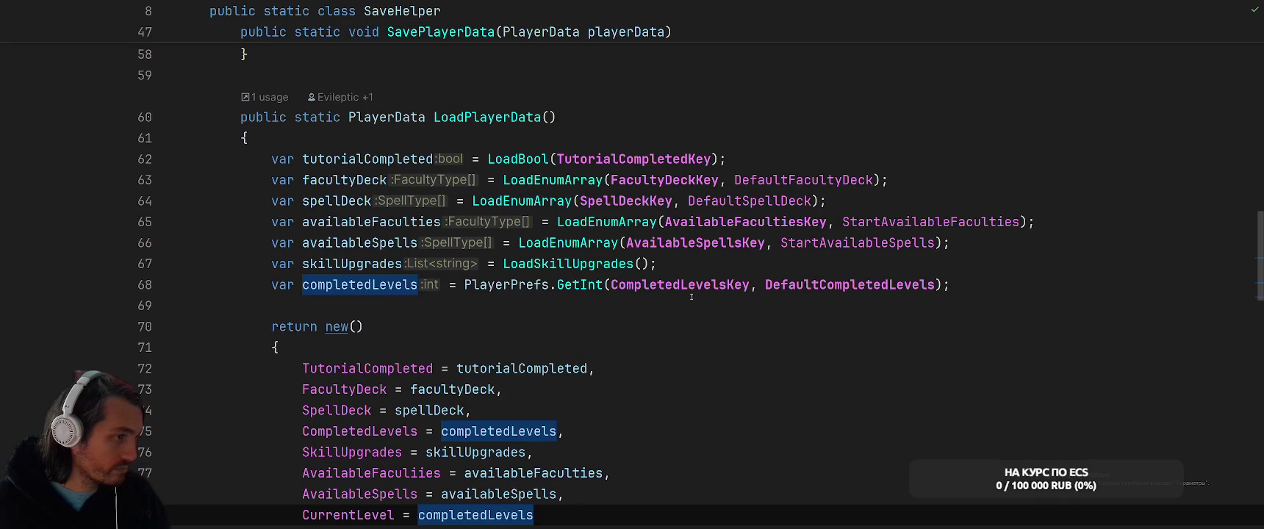
click(955, 285)
scroll(989, 288, down, 2)
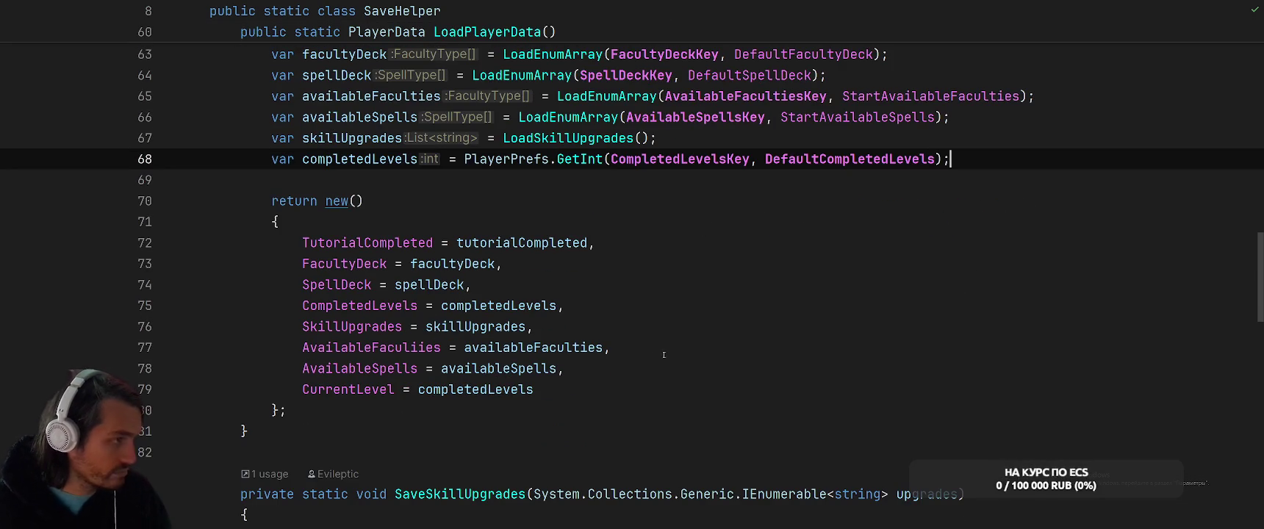
click(724, 377)
click(788, 383)
key(Return)
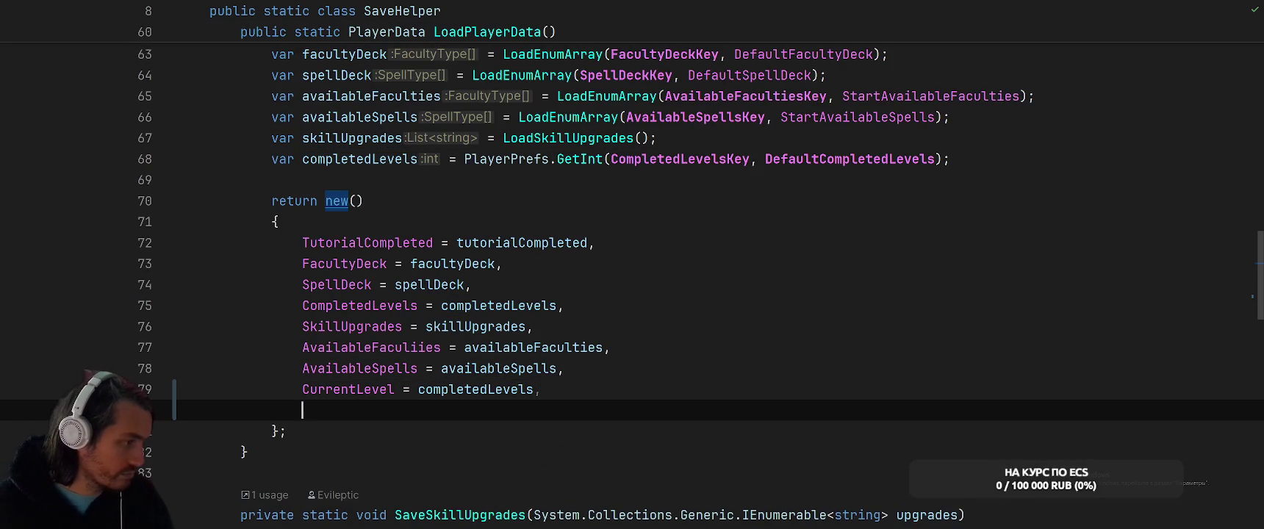
text(Gol)
key(Tab)
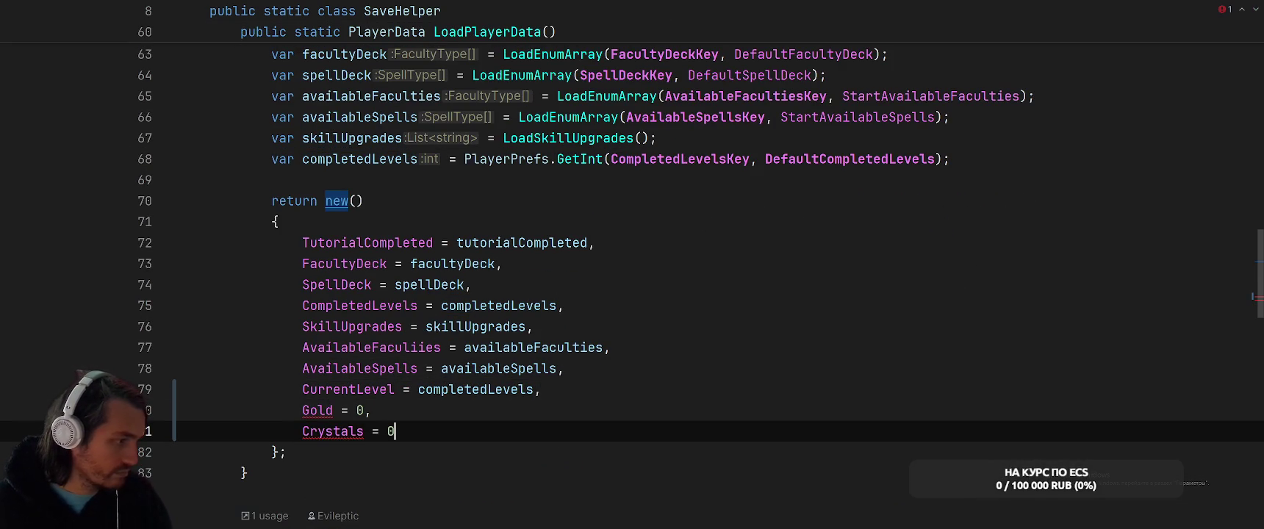
- Remove the private modifier from the Gold and Crystals setters in PlayerData
ctrl+click(316, 410)
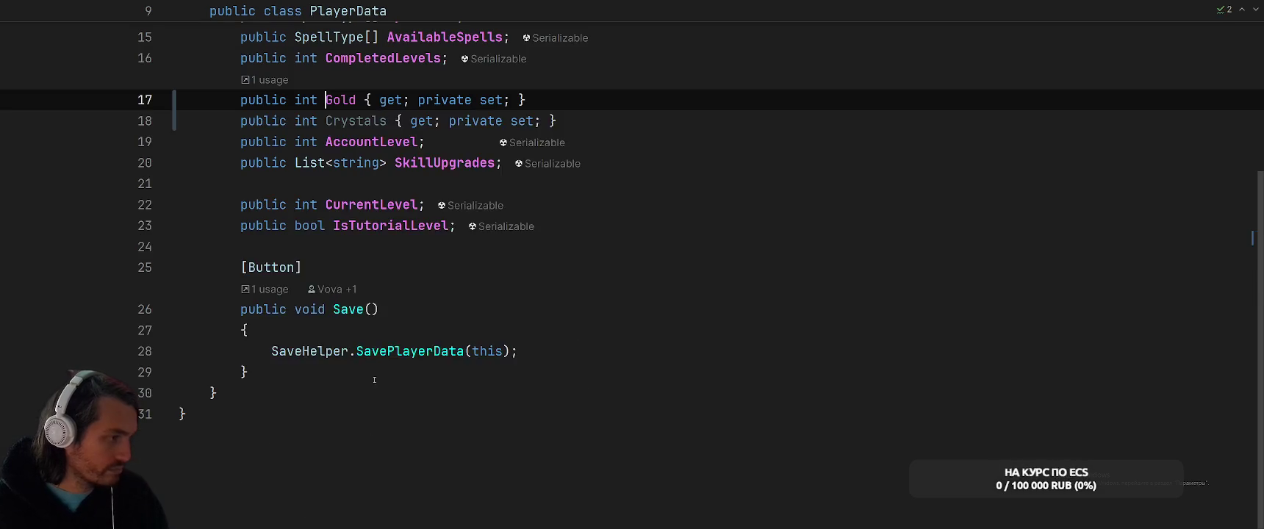
double_click(428, 100)
key(BackSpace)
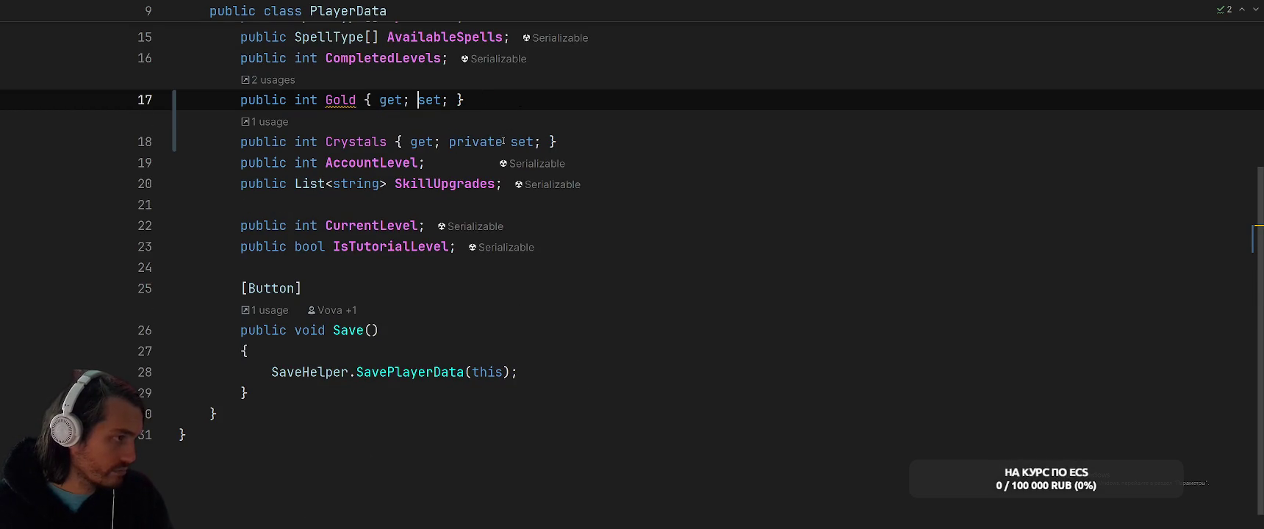
double_click(450, 143)
key(BackSpace)
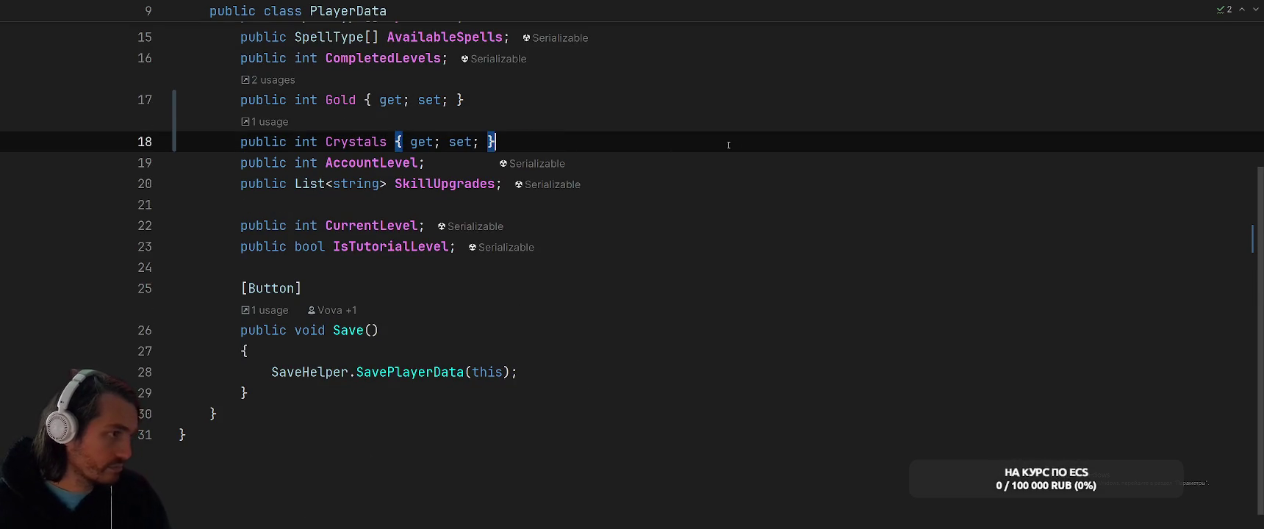
key(ctrl+minus)
- Duplicate the completedLevels loading line twice in LoadPlayerData
scroll(965, 276, up, 2)
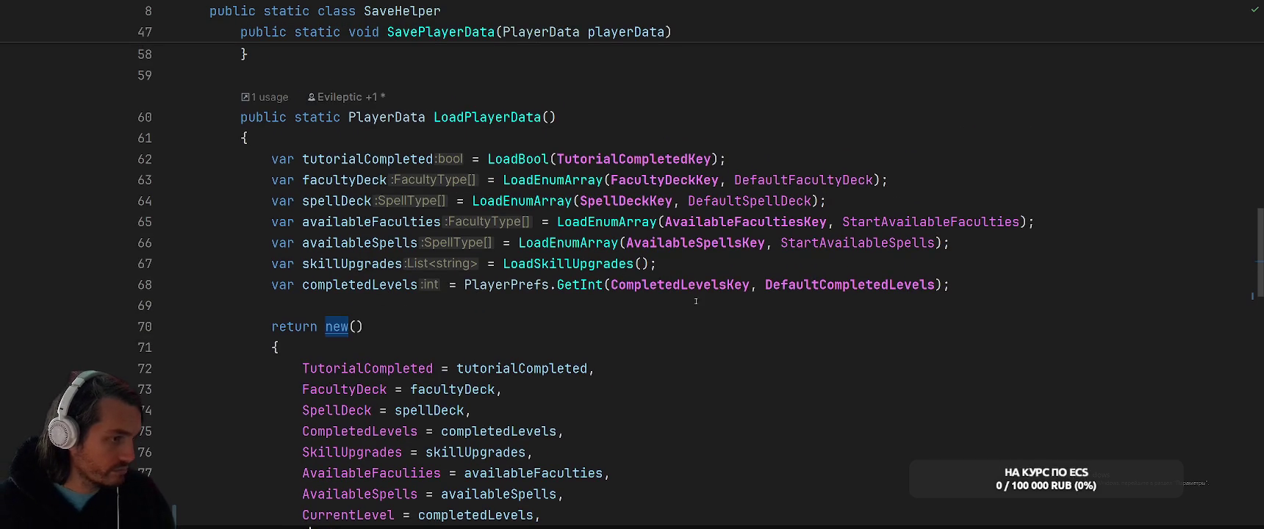
click(966, 276)
key(ctrl+d)
key(ctrl+d)
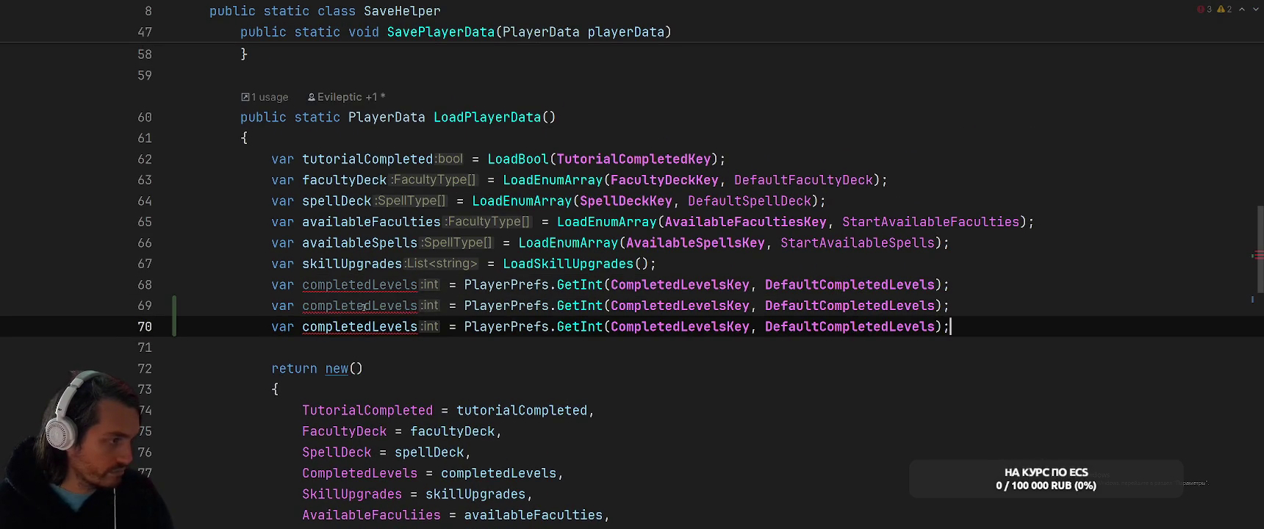
click(375, 312)
scroll(375, 313, down, 5)
scroll(375, 312, up, 1)
- Set Gold = gold and Crystals = crystals in the returned initializer
click(361, 326)
key(BackSpace)
text(gold)
click(489, 345)
key(BackSpace)
text(crystals)
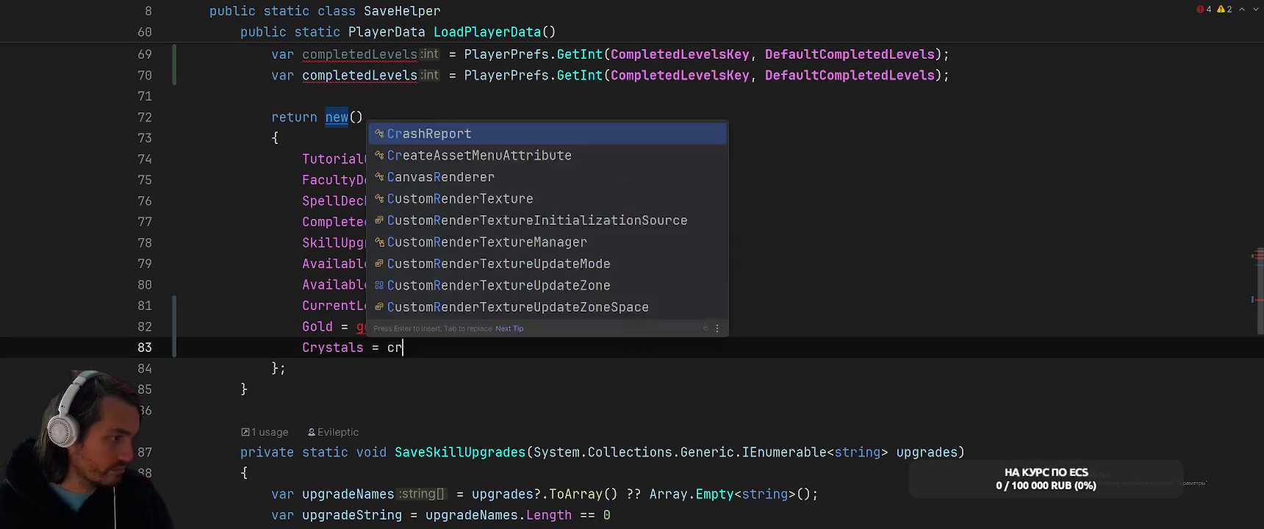
click(357, 328)
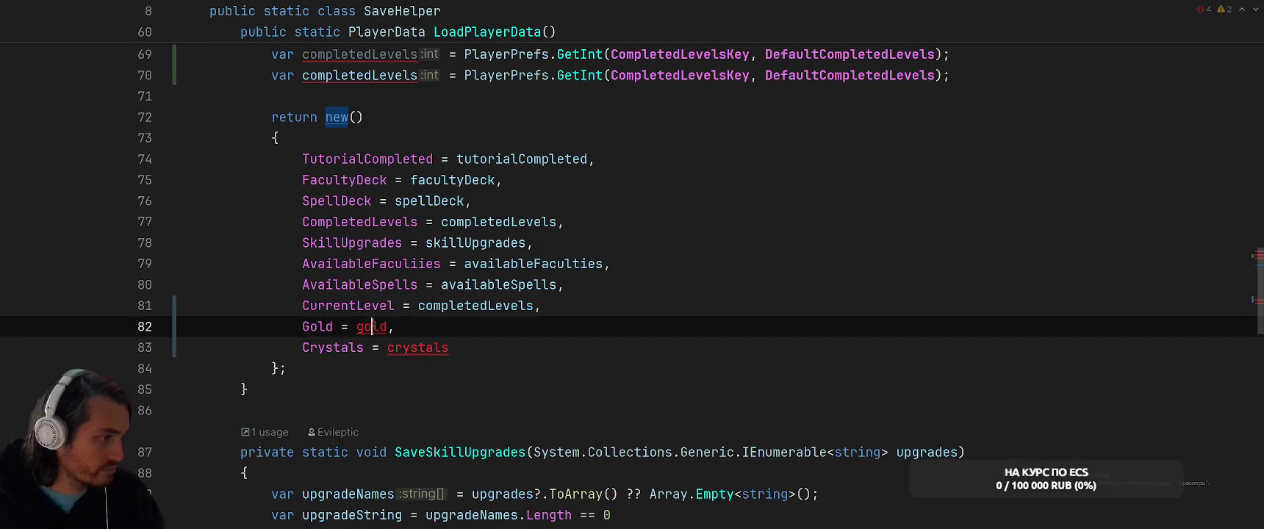
- Rename the duplicated completedLevels locals to gold and crystals
scroll(355, 323, up, 3)
double_click(352, 242)
text(gold)
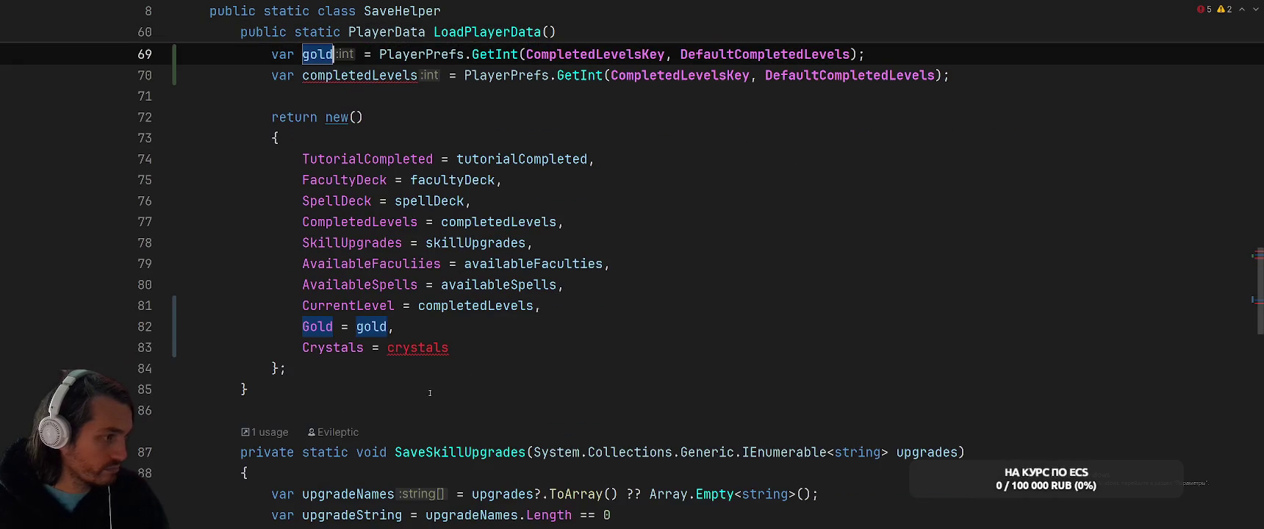
key(F2)
key(ctrl+c)
key(F2)
key(ctrl+v)
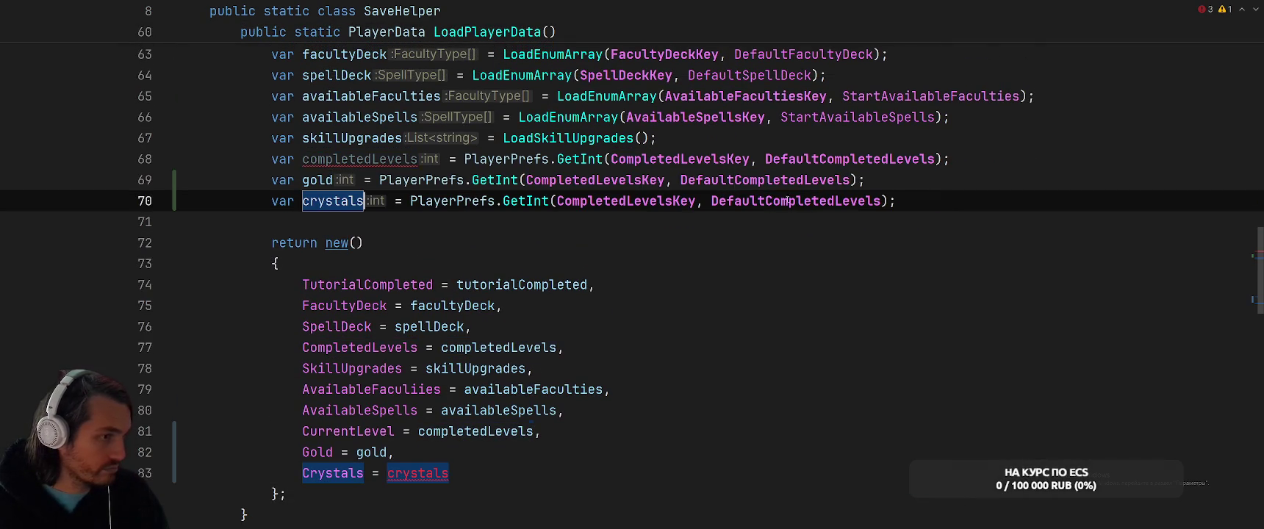
- Set the gold and crystals read defaults to 0, then go to the CompletedLevelsKey declaration
double_click(688, 180)
text(0)
double_click(794, 201)
text(0)
click(634, 180)
ctrl+click(602, 180)
key(End)
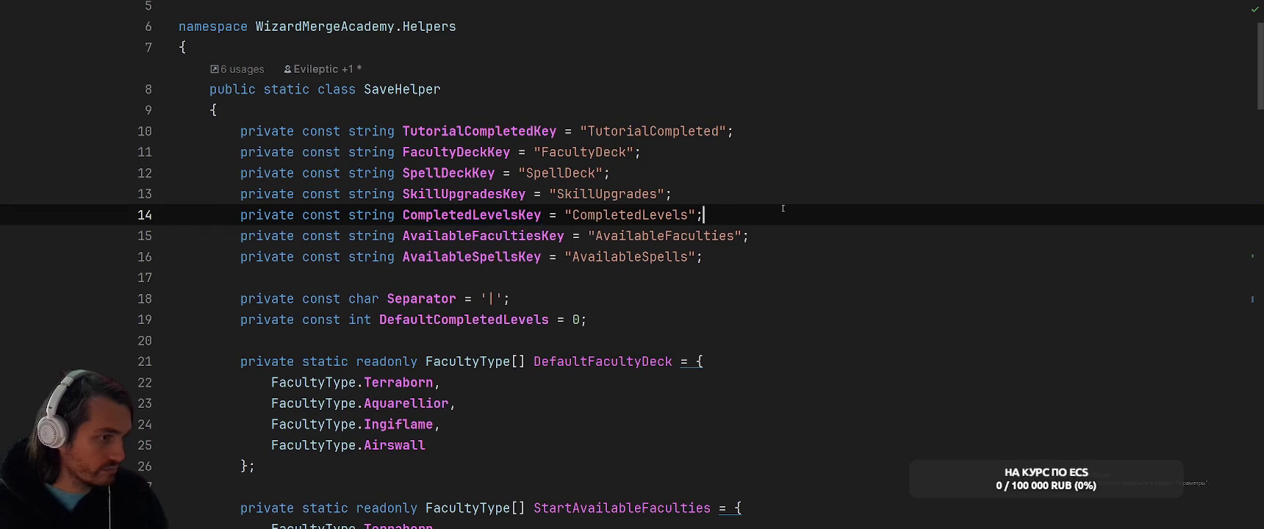
- Duplicate the CompletedLevelsKey constant into new GoldKey and CrystalKey constants with their own key strings
key(ctrl+d)
double_click(630, 236)
text(G)
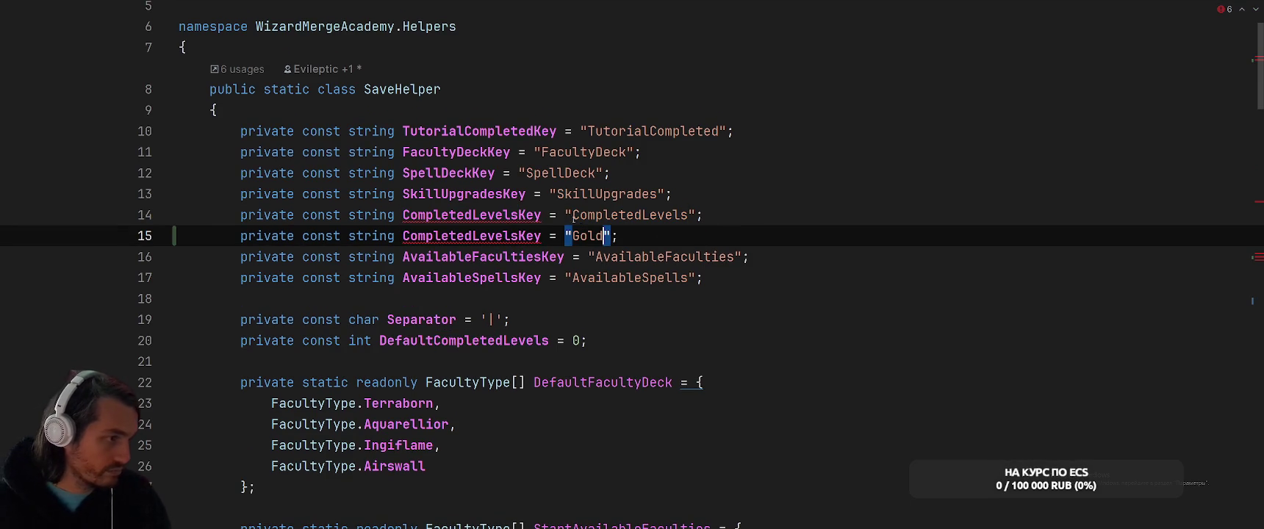
click(518, 236)
drag(518, 236, 402, 236)
text(Gol)
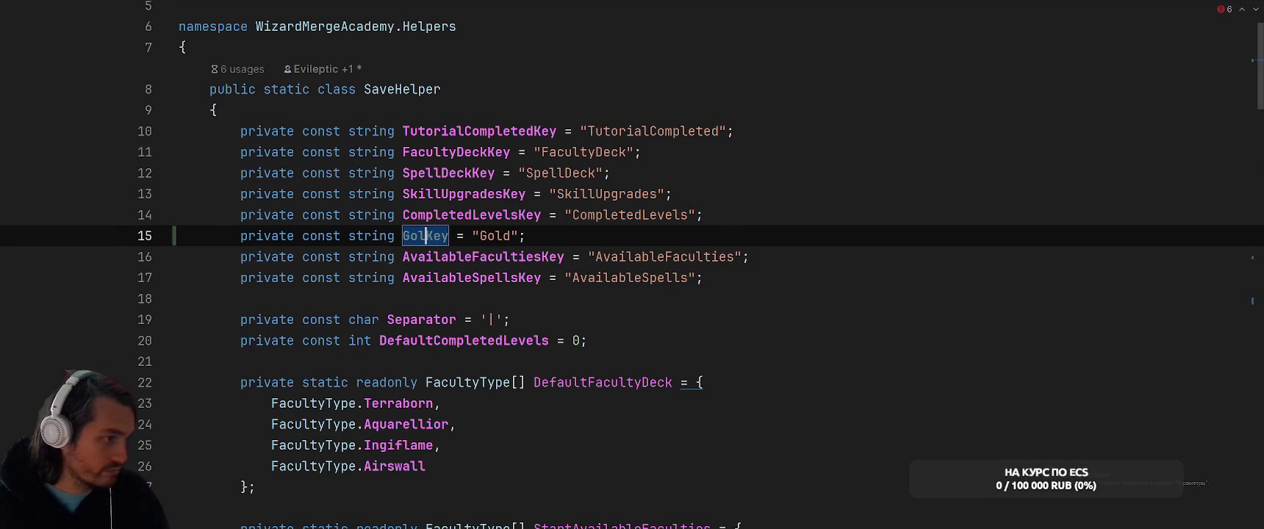
key(ctrl+d)
text(d)
click(425, 236)
text(d)
click(434, 257)
key(BackSpace)
key(BackSpace)
key(BackSpace)
text(Cry)
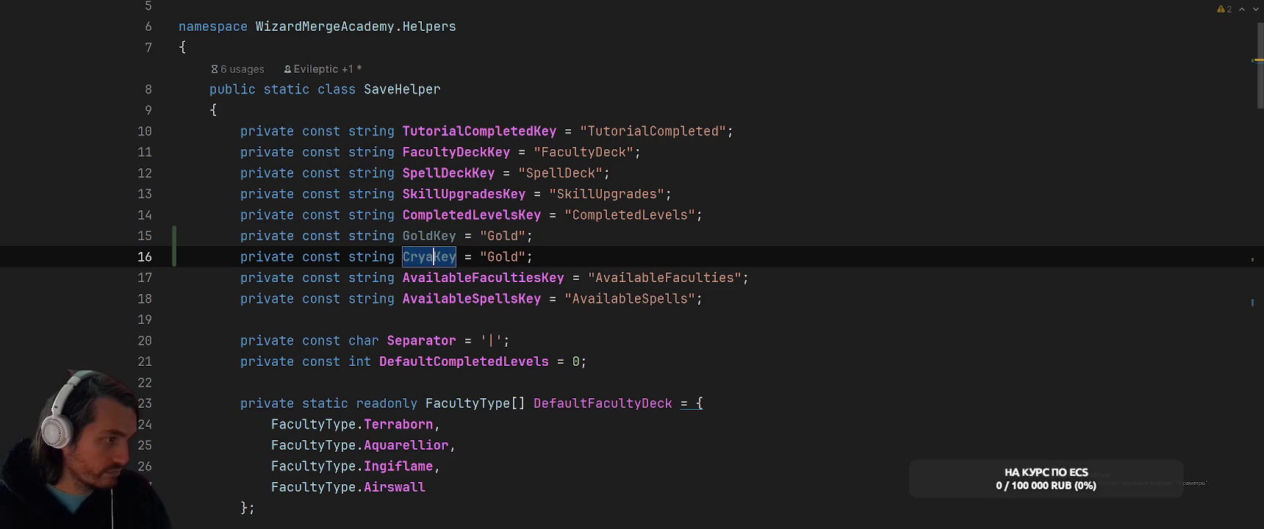
text(stal)
double_click(525, 257)
text(Crysta)
- Make the PlayerPrefs.GetInt reads use GoldKey for gold and CrystalKey for crystals
scroll(721, 255, down, 15)
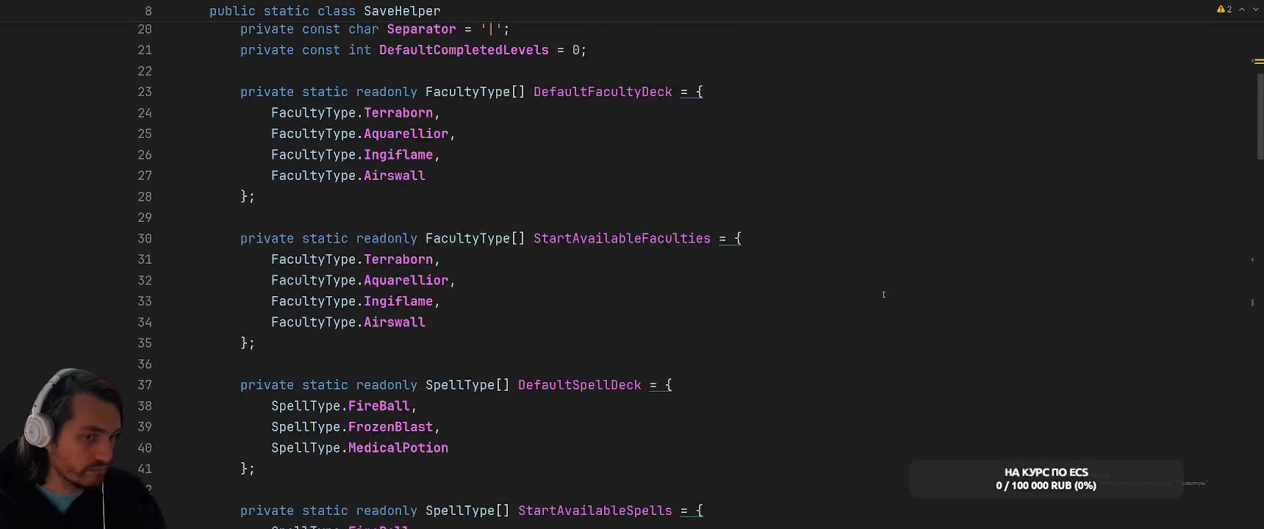
scroll(721, 255, up, 3)
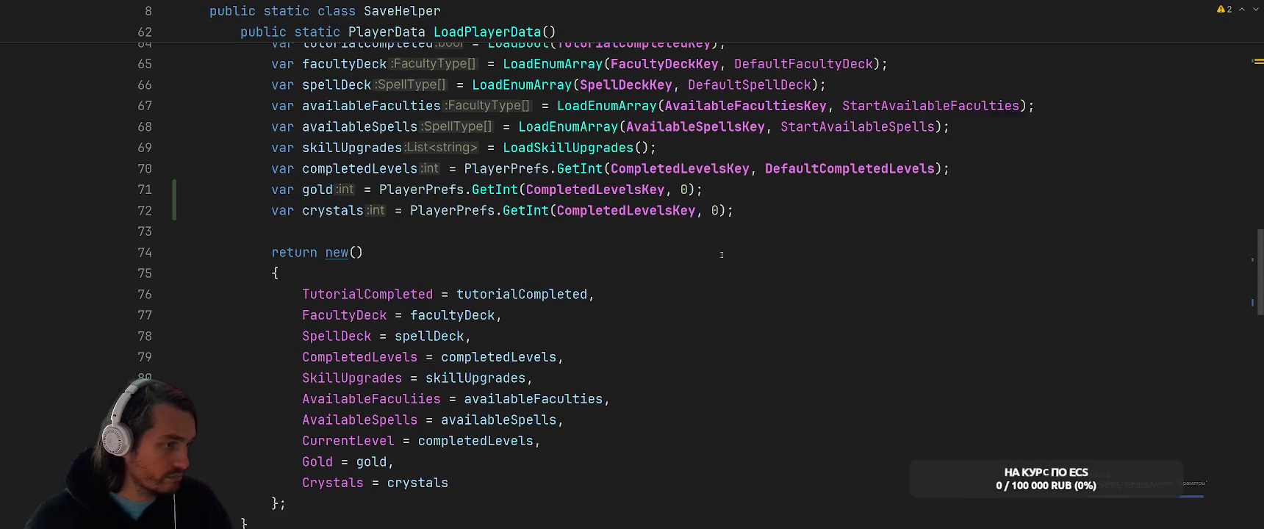
double_click(595, 194)
text(Gol)
key(Return)
double_click(633, 215)
text(Cry)
key(Return)
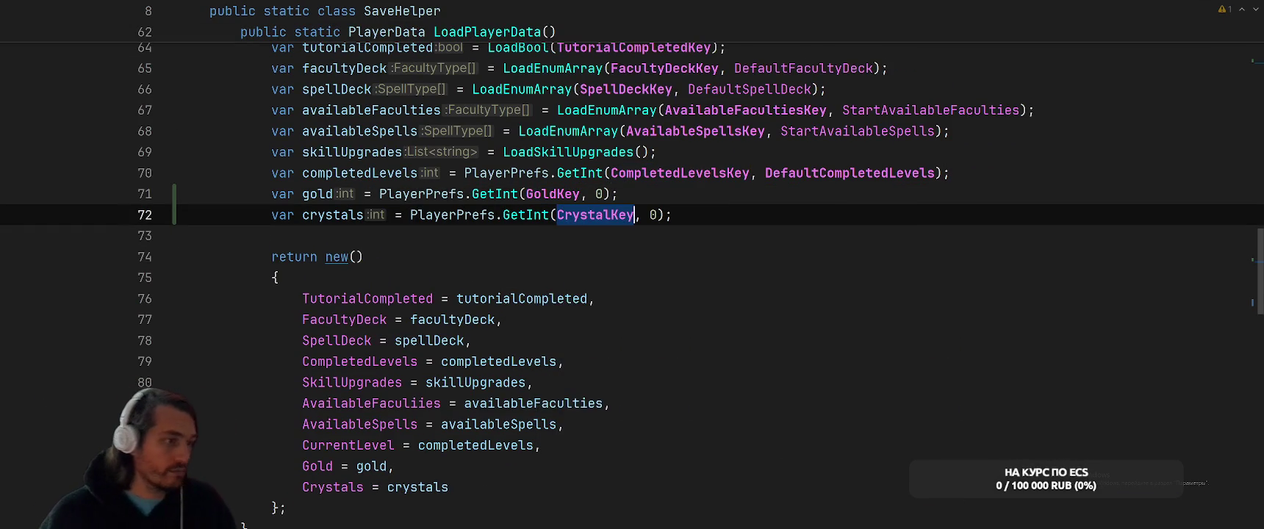
scroll(753, 241, up, 5)
click(754, 215)
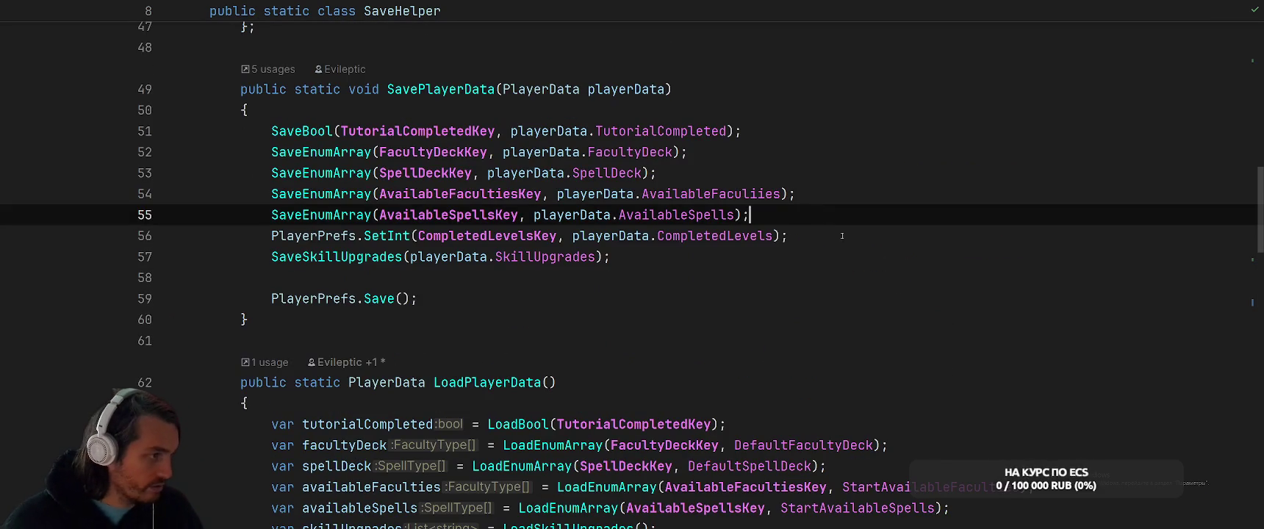
- Add PlayerPrefs.SetInt lines saving playerData.Gold under GoldKey and Crystals under CrystalKey
click(794, 236)
key(Return)
text(Pla)
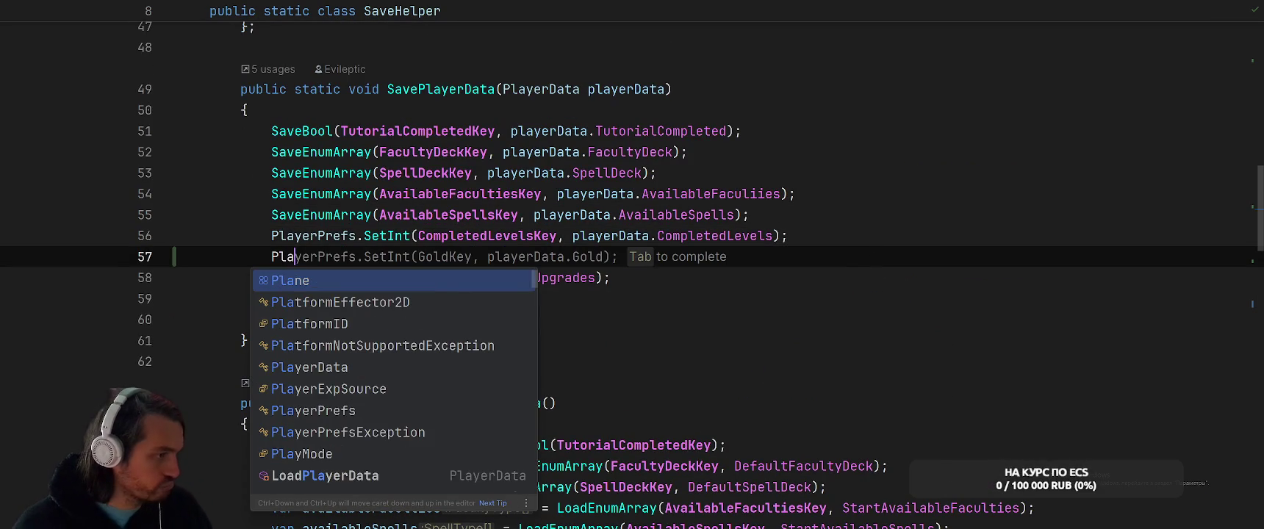
key(Tab)
key(ctrl+d)
double_click(444, 277)
text(Cr)
key(Return)
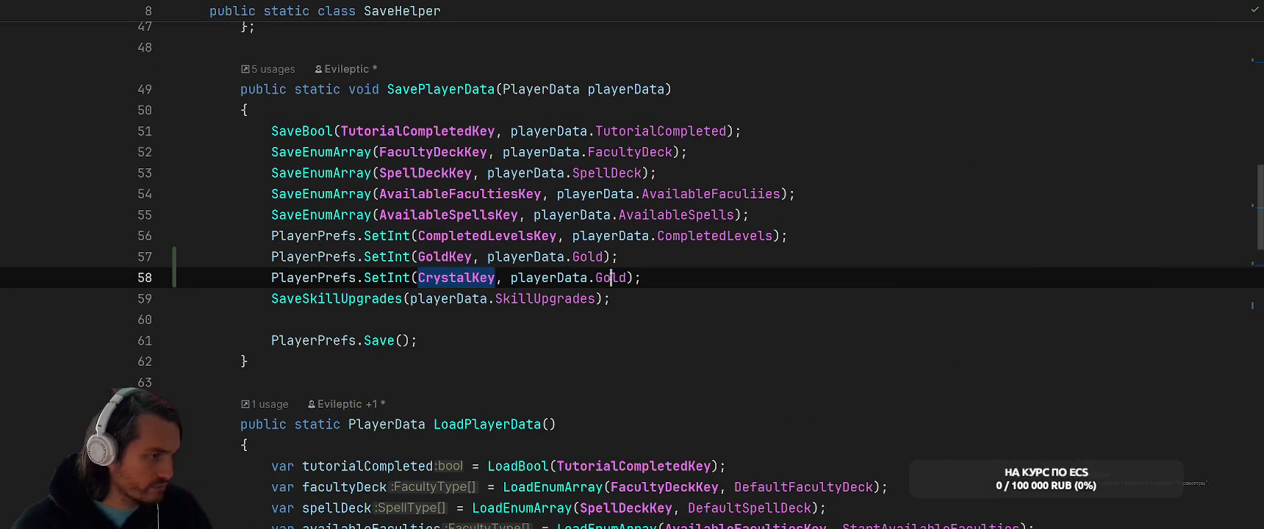
double_click(611, 278)
text(Cr)
key(Return)
click(825, 321)
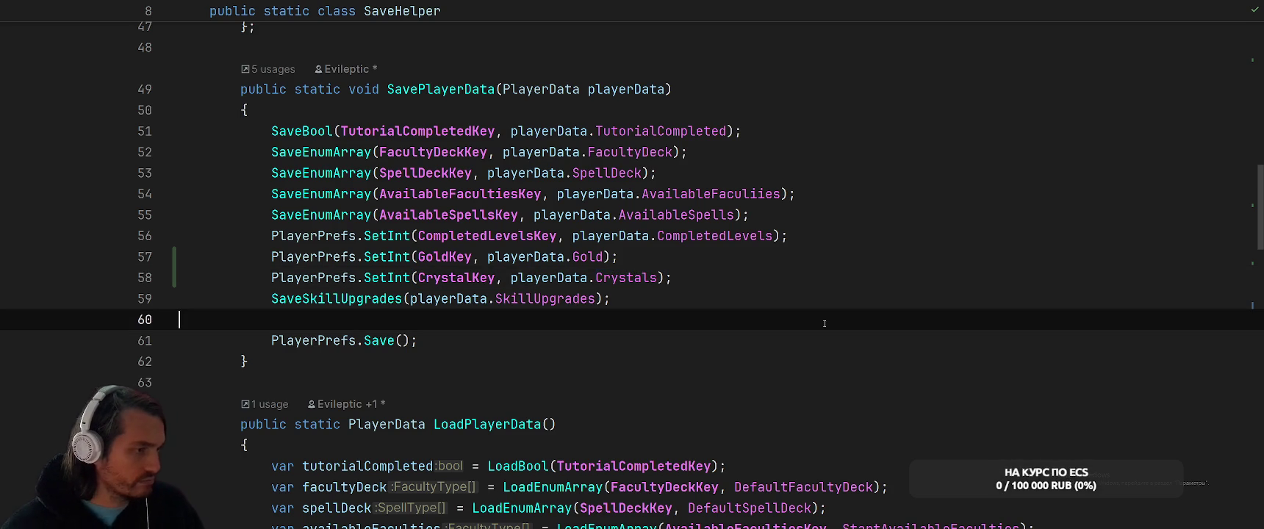
- Review the gold and crystals reads in LoadPlayerData, then start a project-wide search
scroll(827, 323, down, 4)
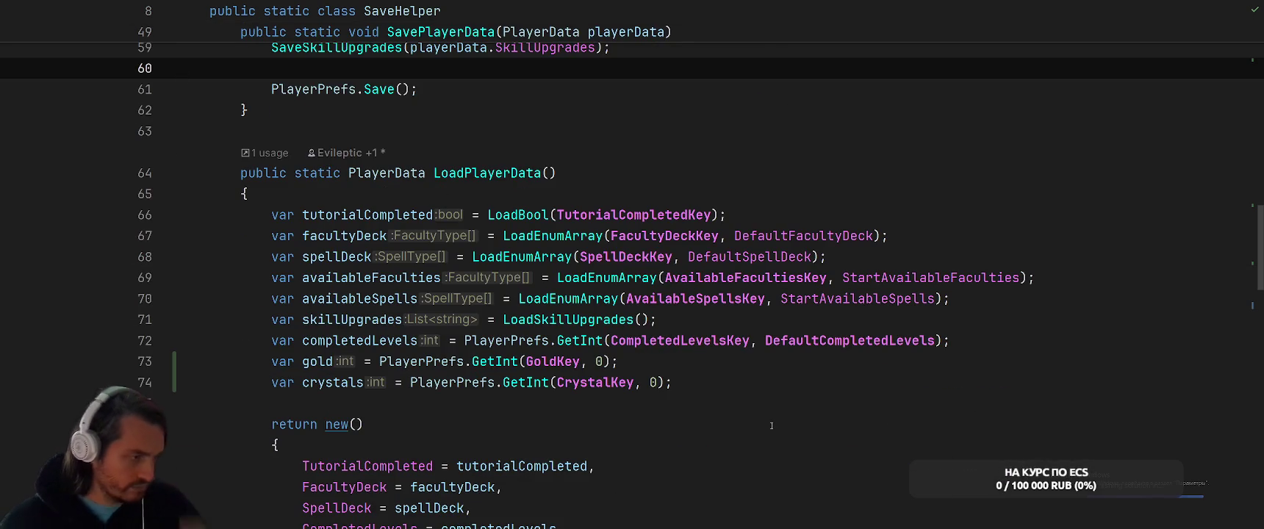
click(776, 361)
scroll(779, 338, down, 4)
click(781, 326)
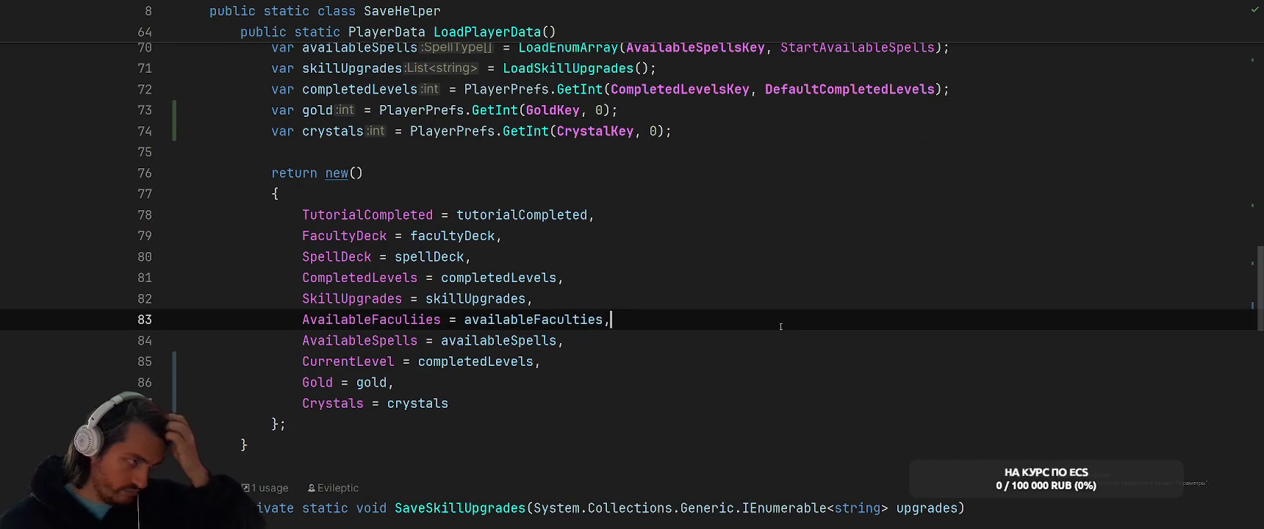
key(ctrl+minus)
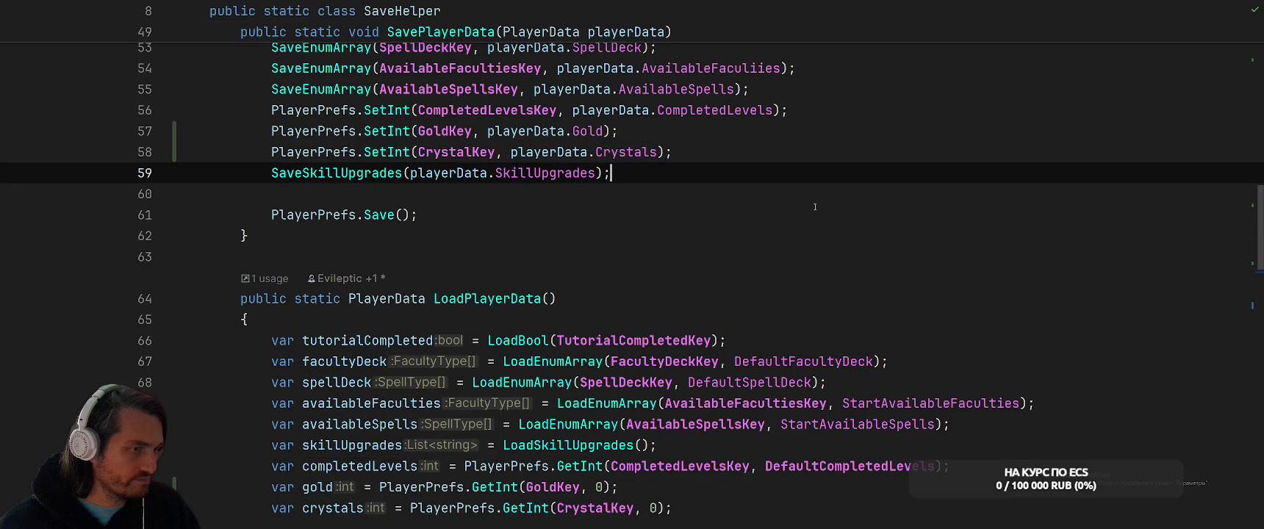
key(ctrl+t)
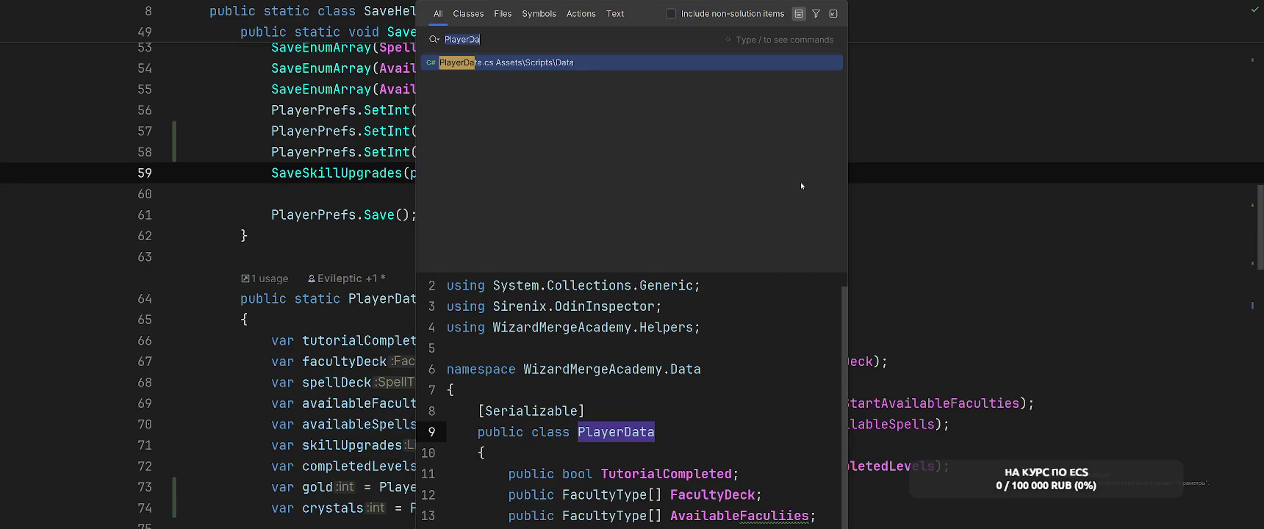
- Search 'SwitchDig' to open CheckWinSystem and inspect the win handler's PlayerData.Gold increase and its declaration
text(SwitchDig)
key(Return)
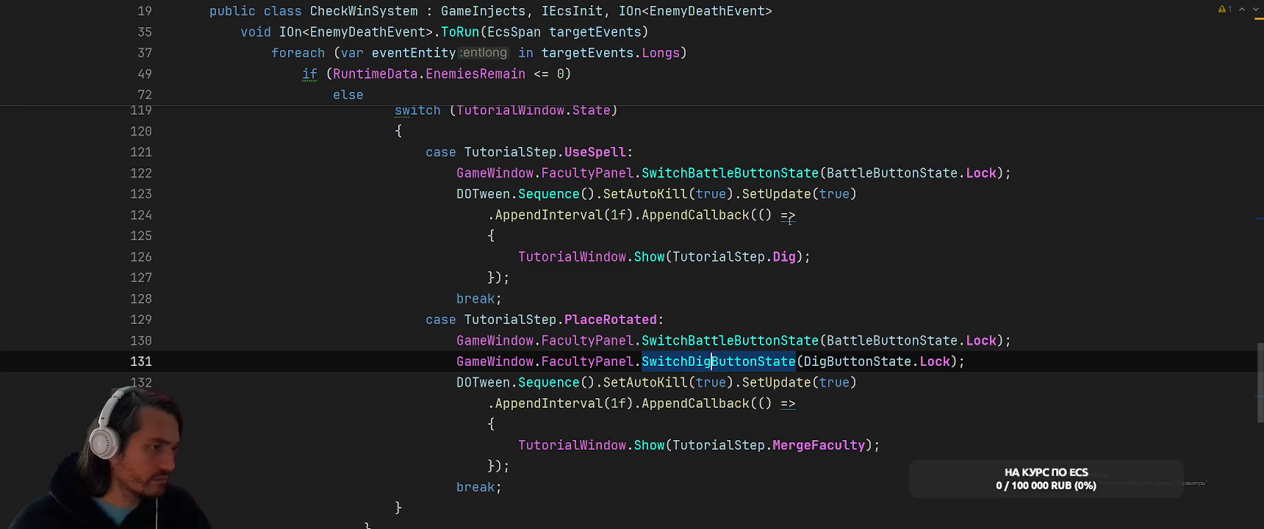
scroll(811, 194, up, 9)
scroll(875, 284, up, 5)
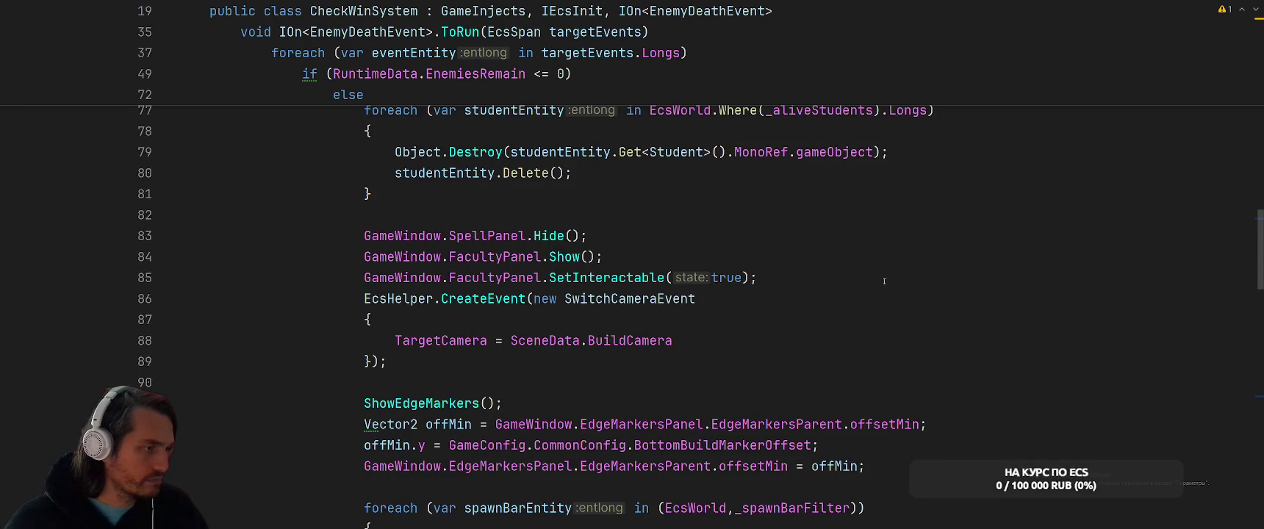
scroll(881, 280, up, 7)
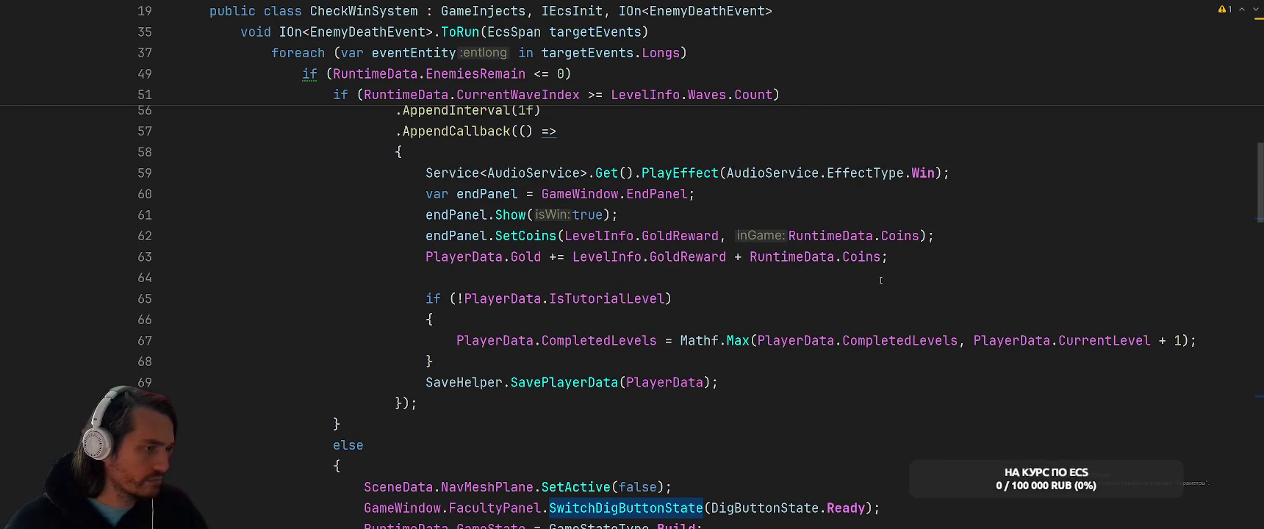
scroll(543, 245, up, 1)
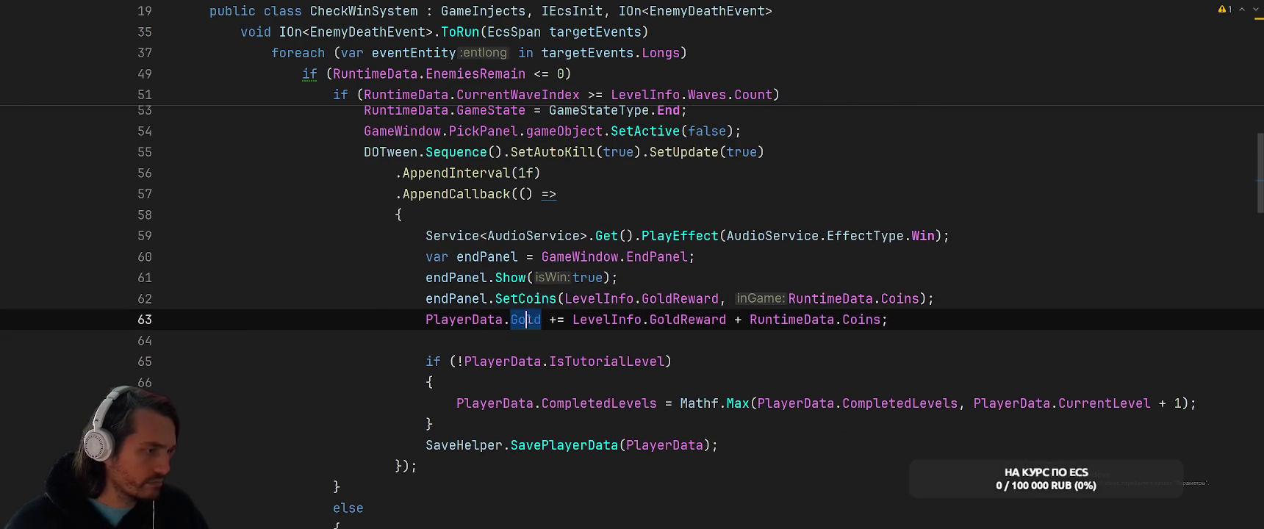
ctrl+click(529, 320)
key(ctrl+minus)
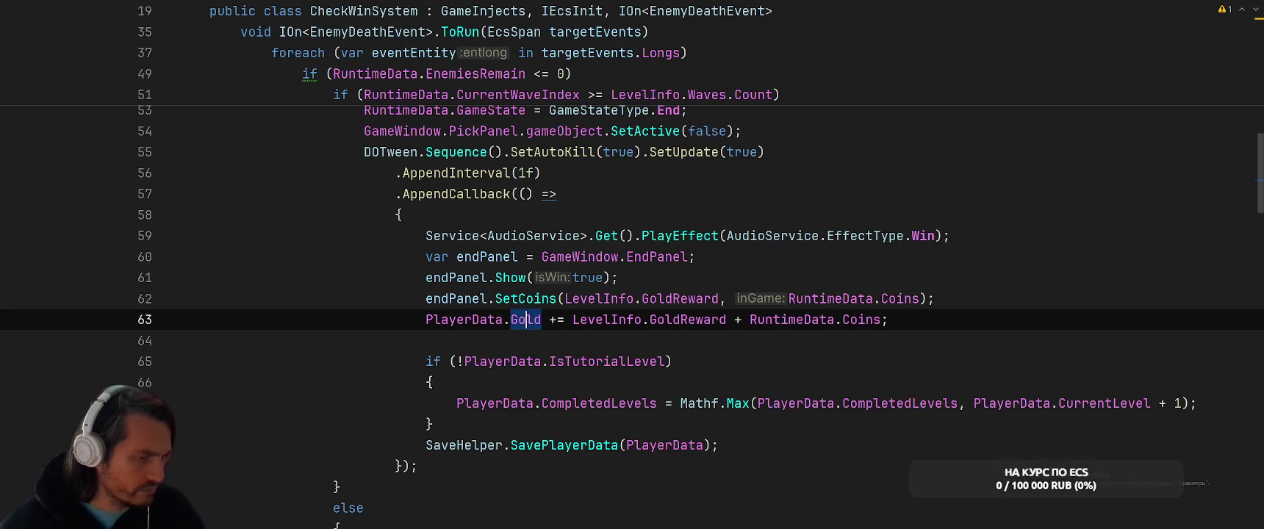
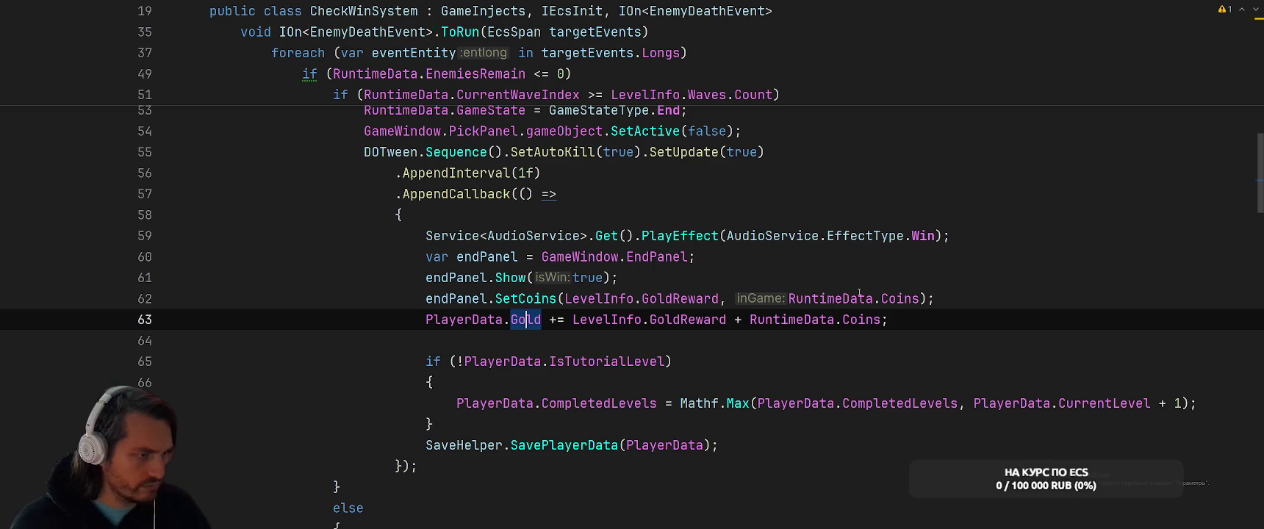
- Switch from CheckWinSystem to PlayerData.cs and put the caret on the Gold property
key(ctrl+minus)
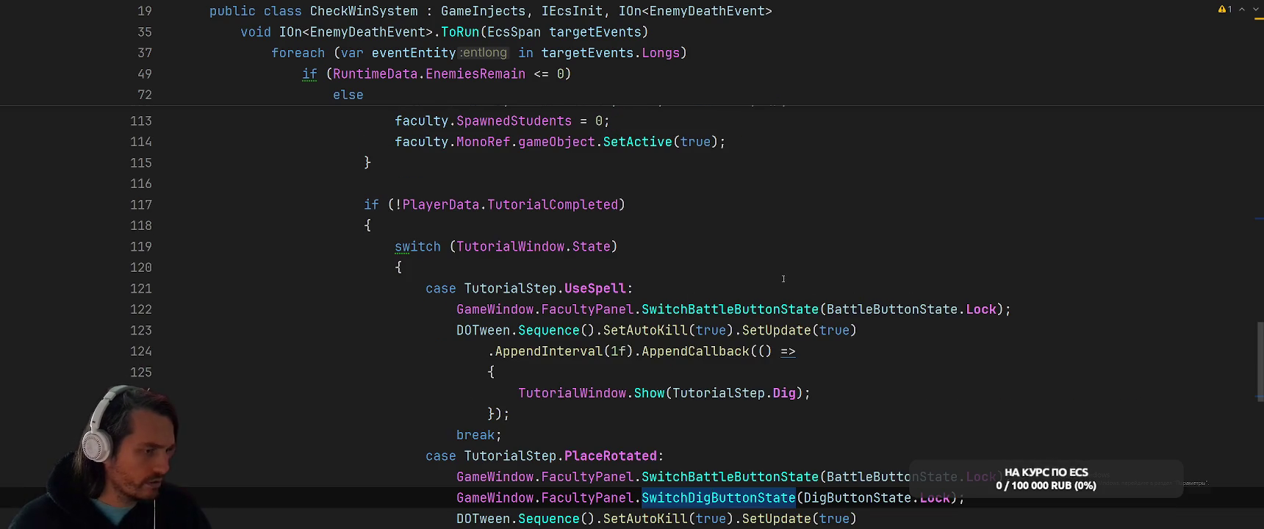
key(ctrl+minus)
key(ctrl+Tab)
scroll(768, 235, down, 3)
scroll(809, 235, up, 4)
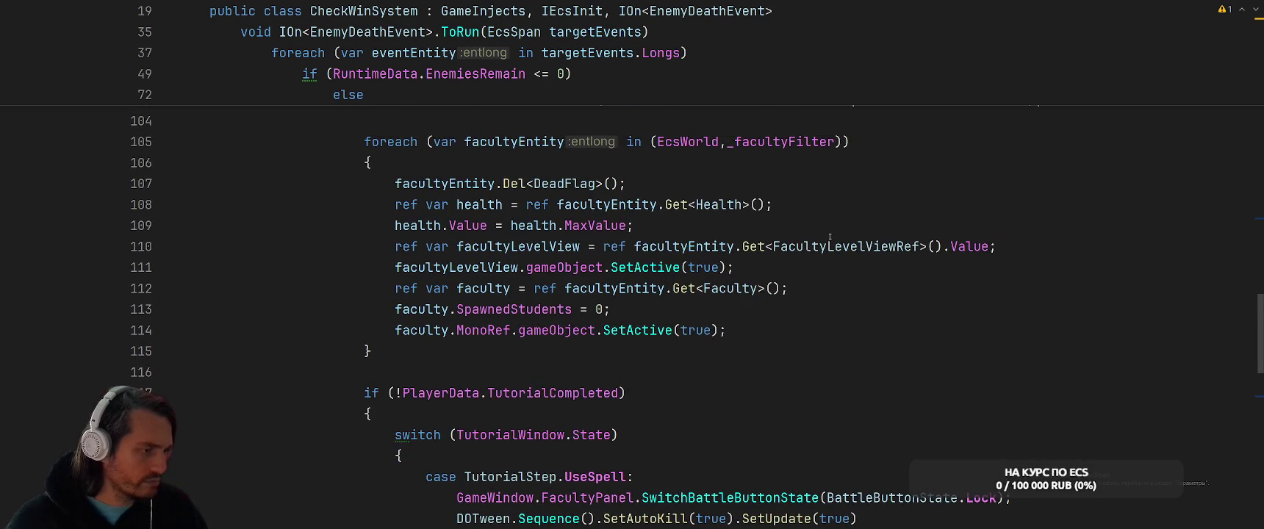
key(ctrl+Tab)
scroll(830, 236, up, 3)
click(682, 275)
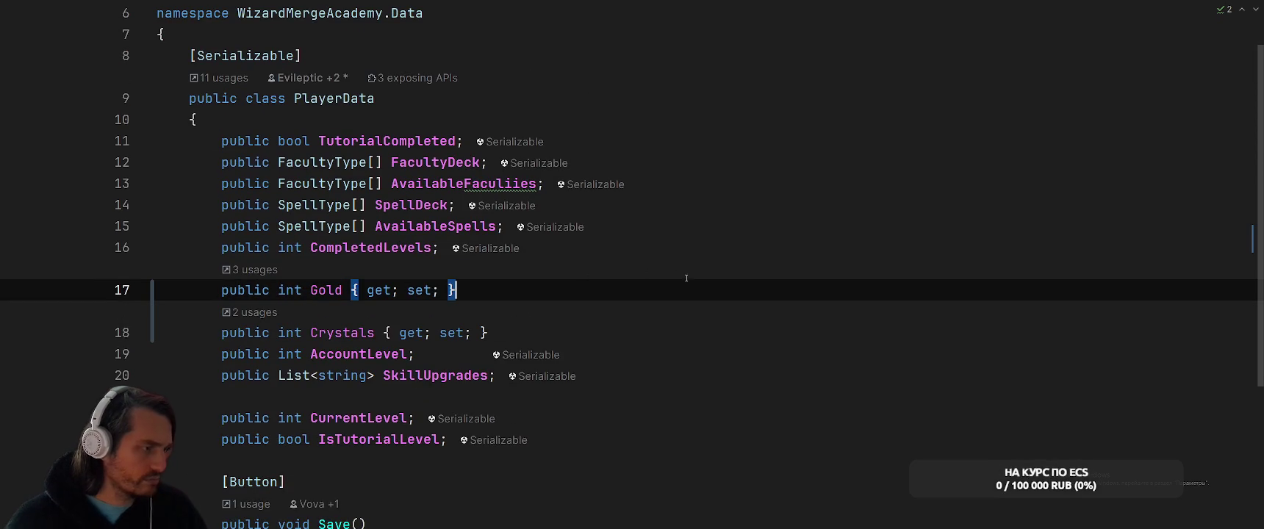
- Convert Gold to a property with a _gold backing field, storing var old = _gold in its setter
key(alt+Return)
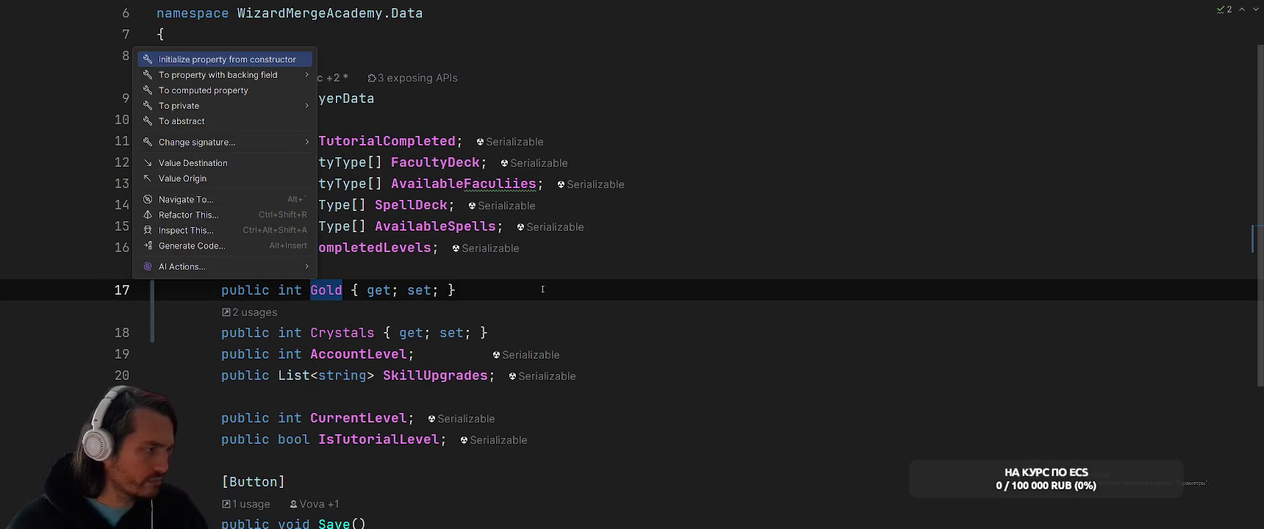
key(Down)
key(Return)
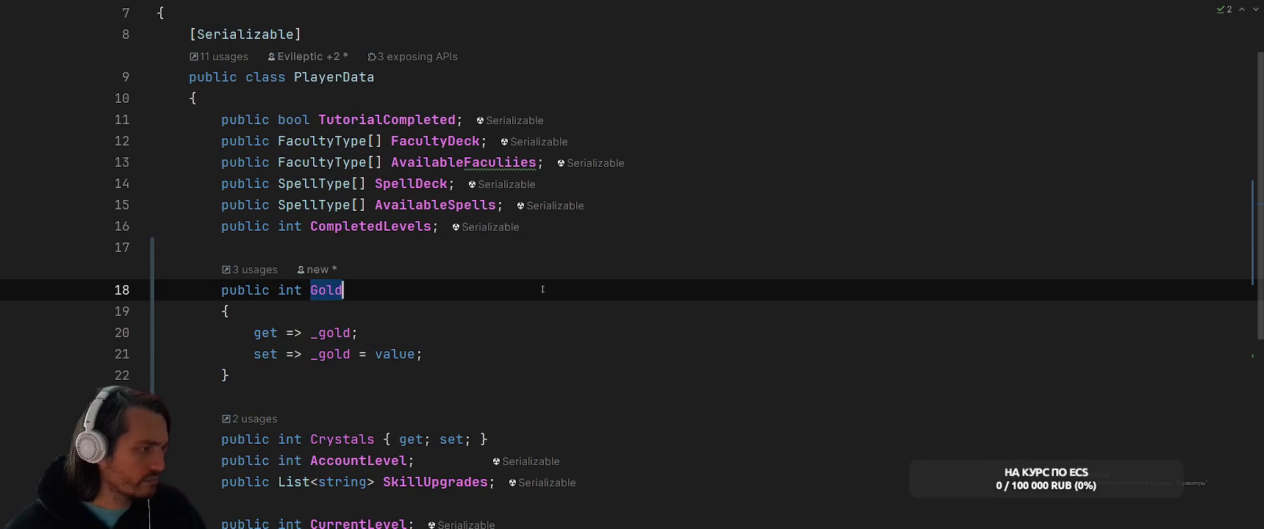
click(302, 353)
key(BackSpace)
key(BackSpace)
text({)
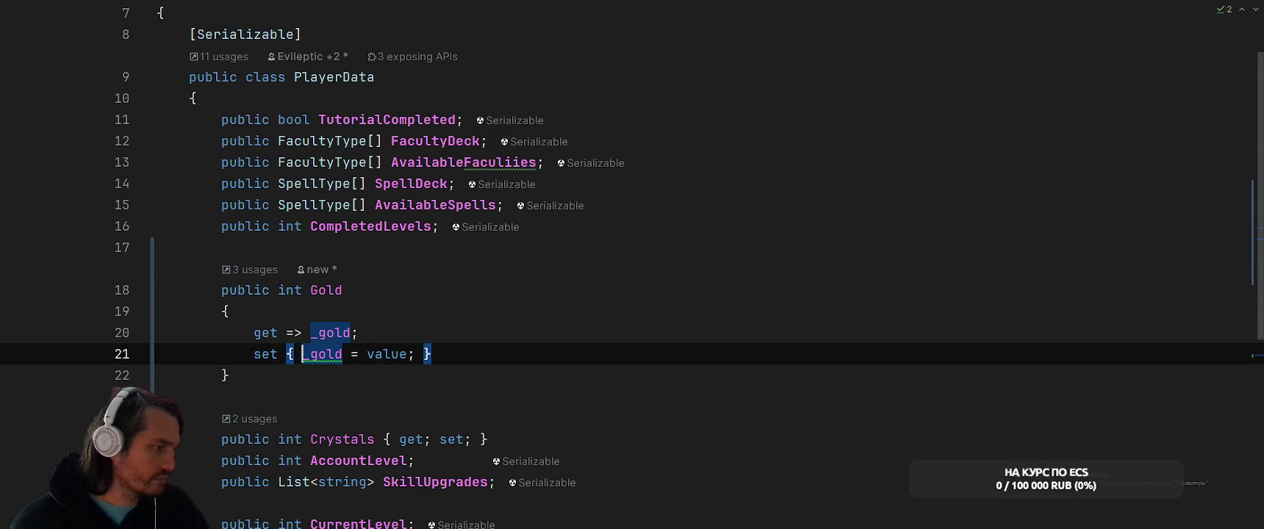
key(Return)
key(Return)
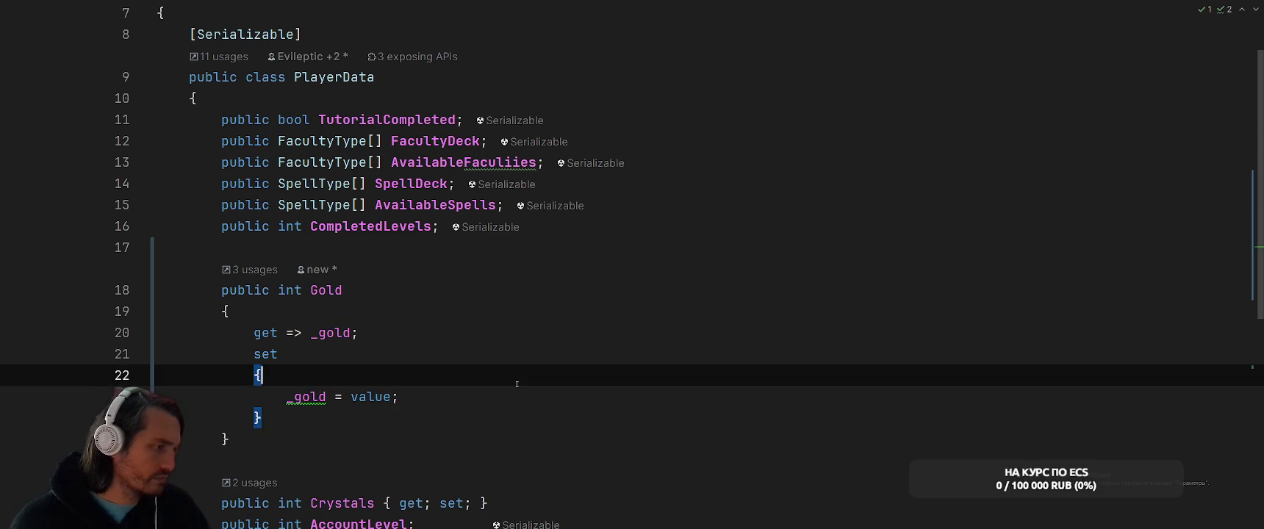
key(Up)
text(var old = _gold;)
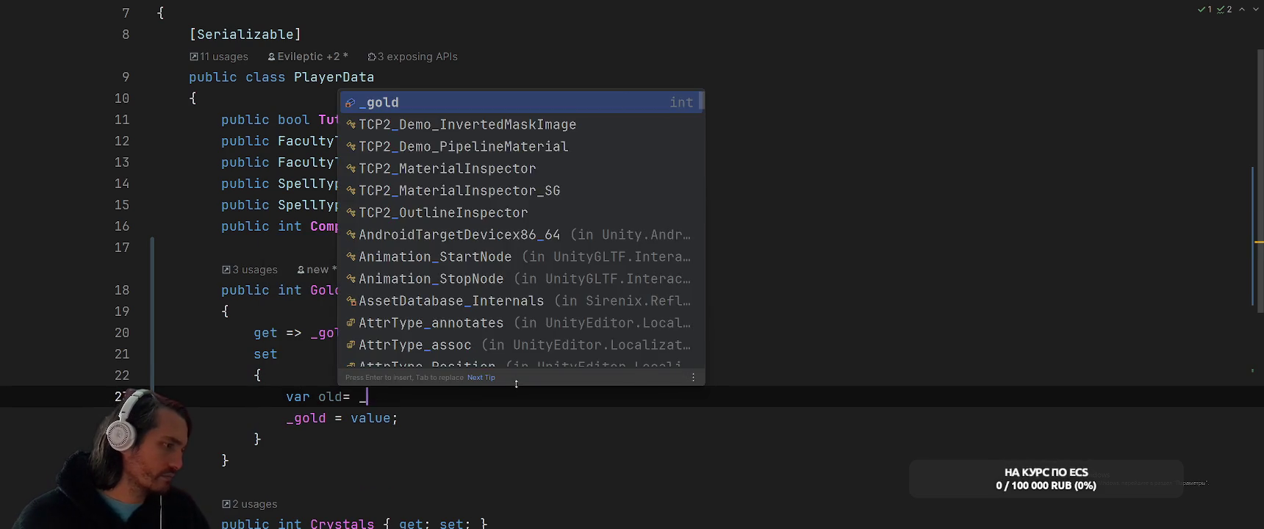
key(Down)
key(Return)
- Add an OnGoldChanged(old, _gold) call to the Gold setter and generate a method stub for it
text(i)
key(BackSpace)
text(OnGold)
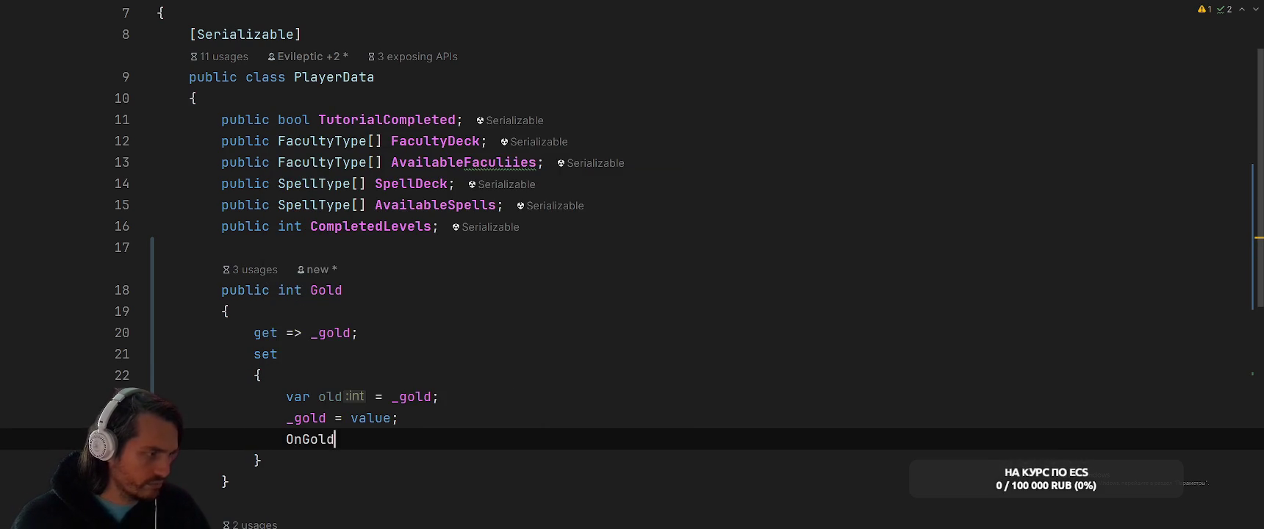
text(Changed(old, _gold);)
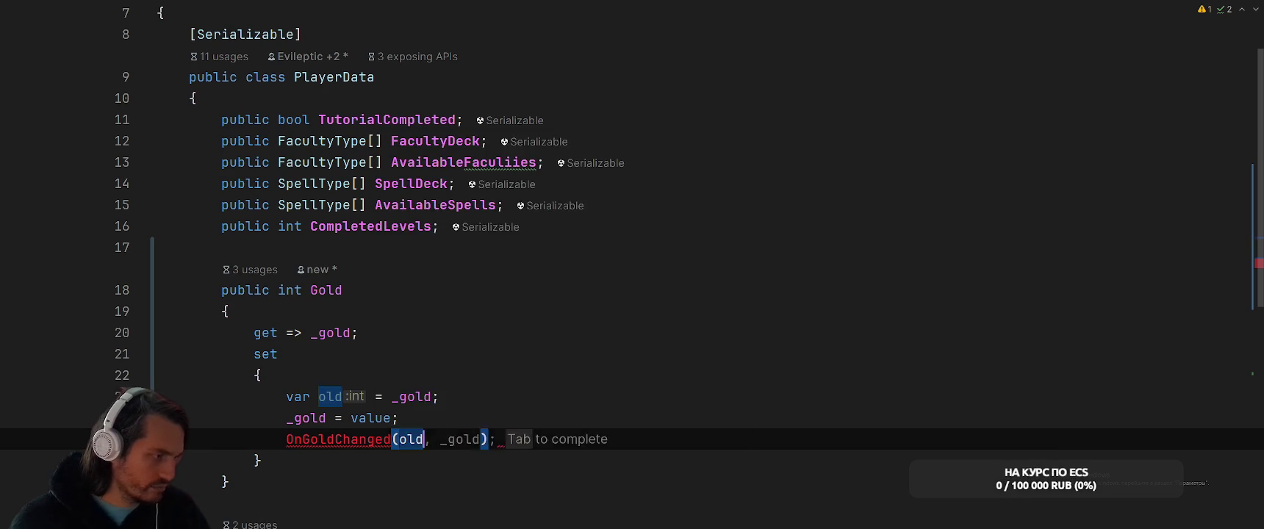
scroll(517, 384, down, 2)
key(Left)
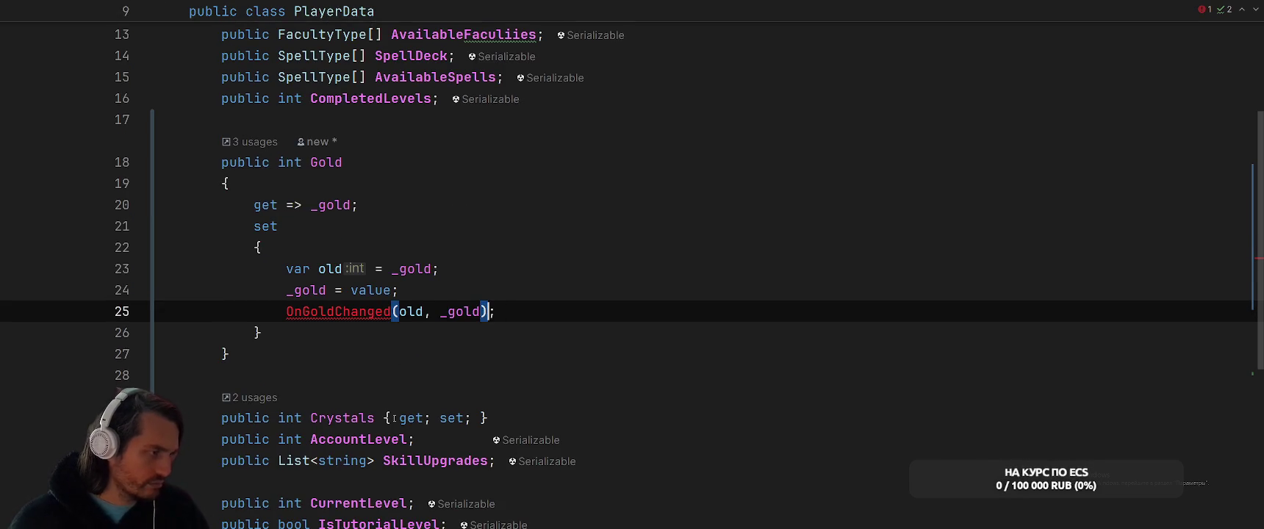
key(ctrl+w)
key(alt+Return)
key(Return)
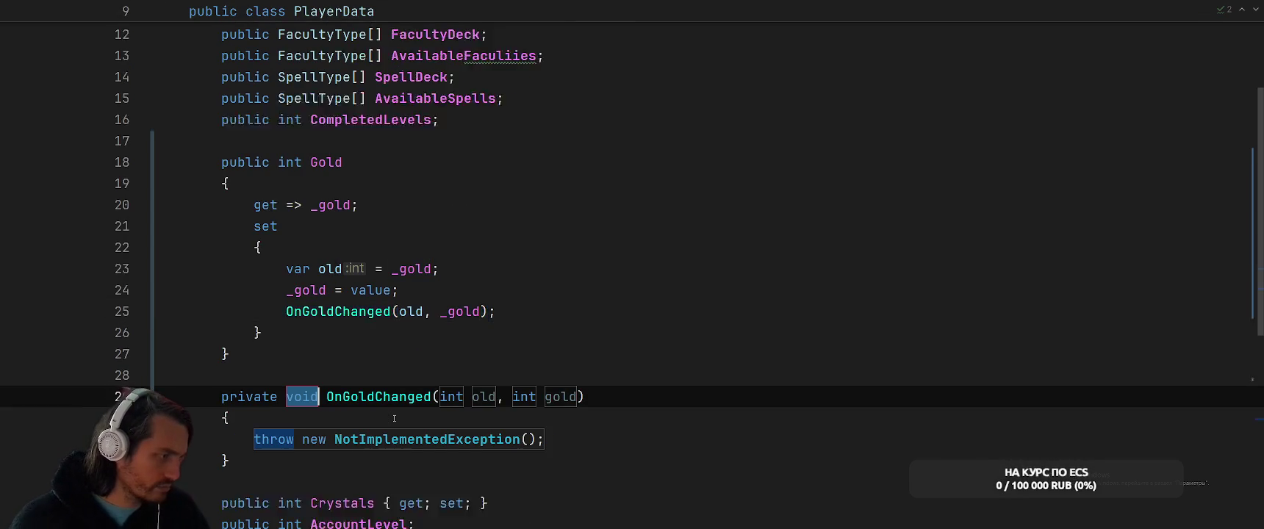
key(Left)
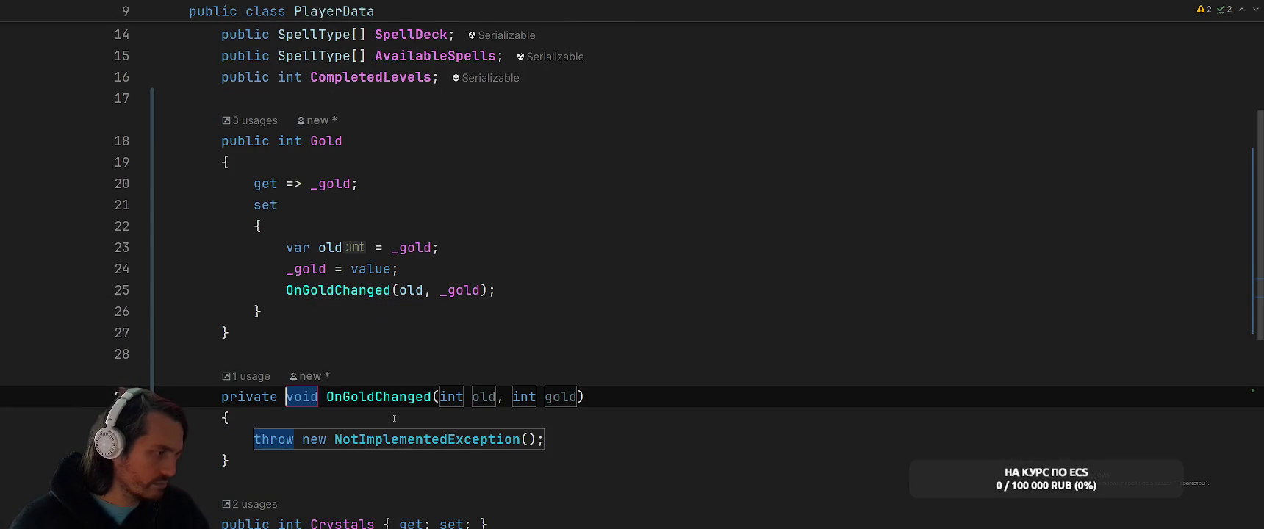
key(Tab)
key(Escape)
key(Escape)
drag(248, 397, 601, 394)
click(601, 394)
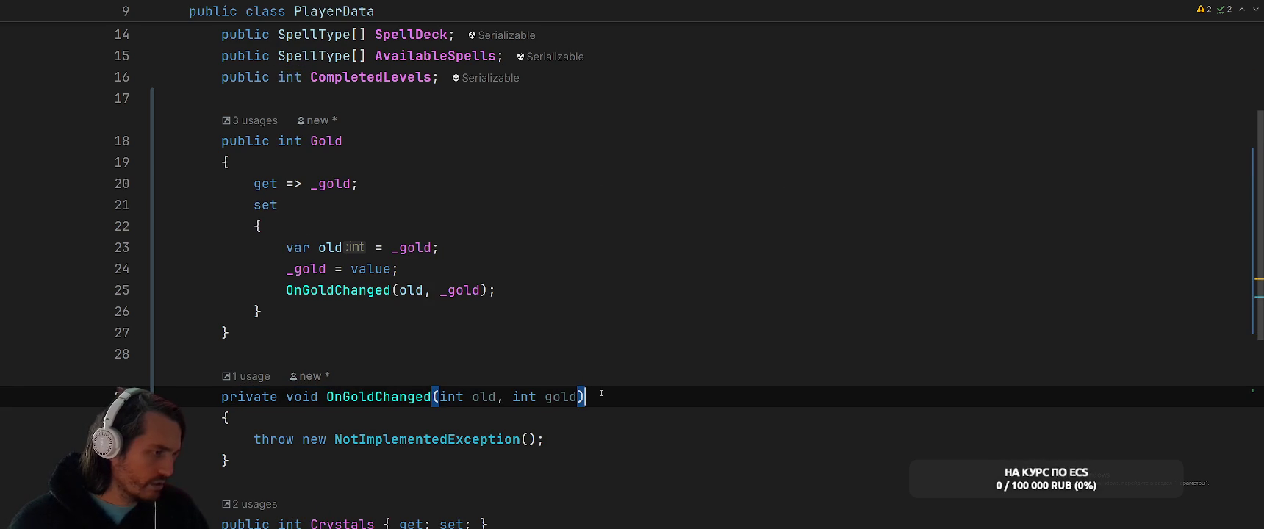
- Declare a public Action<int, int> OnGoldChanged event, delete the stub, and call it via ?.Invoke
click(446, 348)
key(Return)
text(p)
key(Return)
text(Ac)
key(Tab)
drag(215, 416, 215, 481)
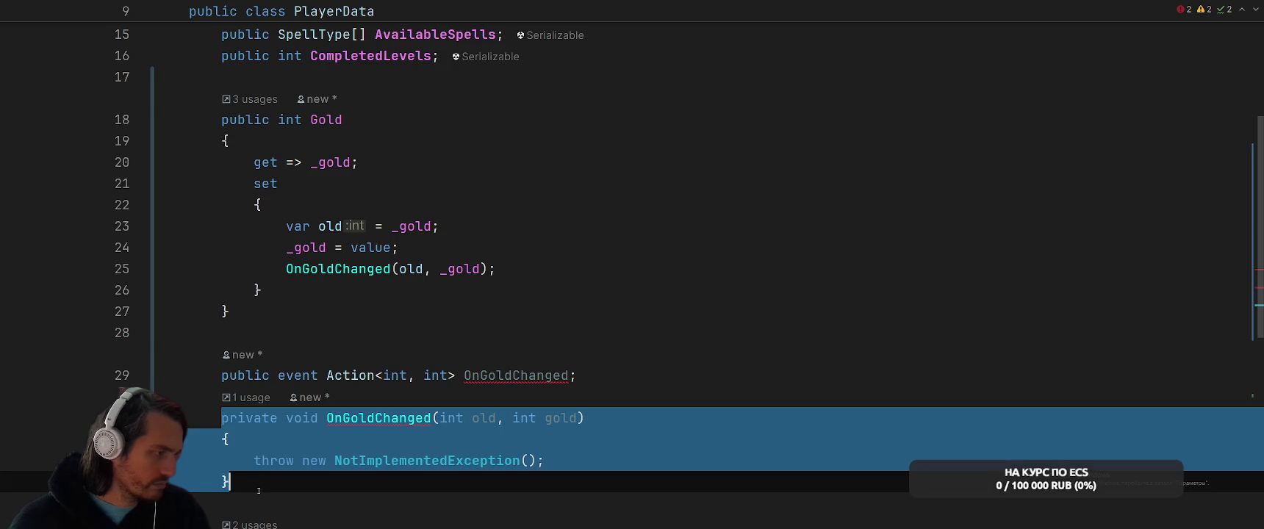
key(BackSpace)
click(391, 269)
text(?.In)
key(Return)
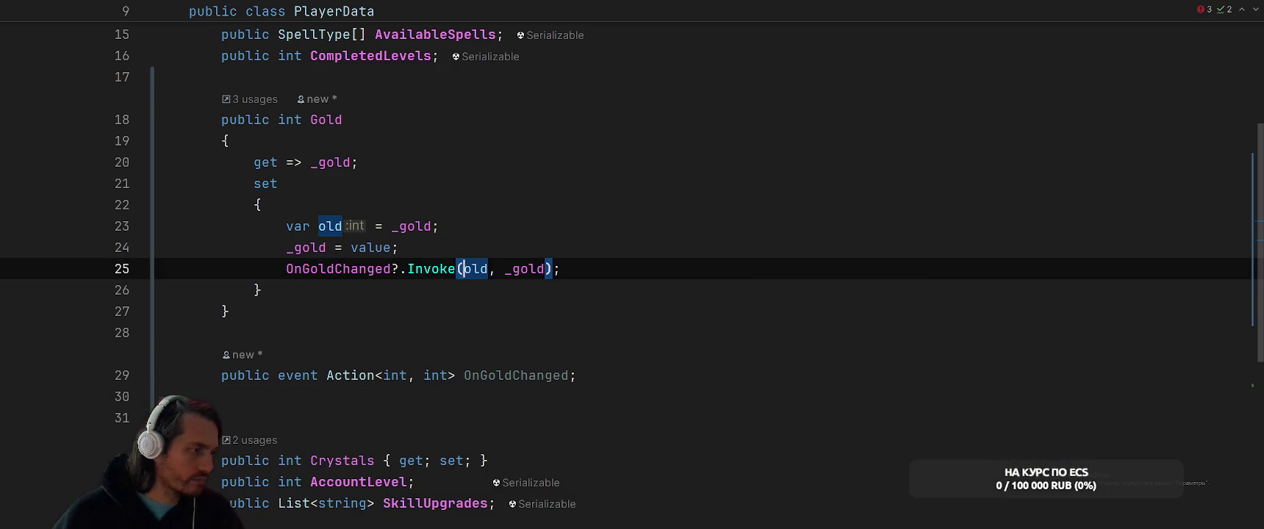
scroll(388, 235, down, 4)
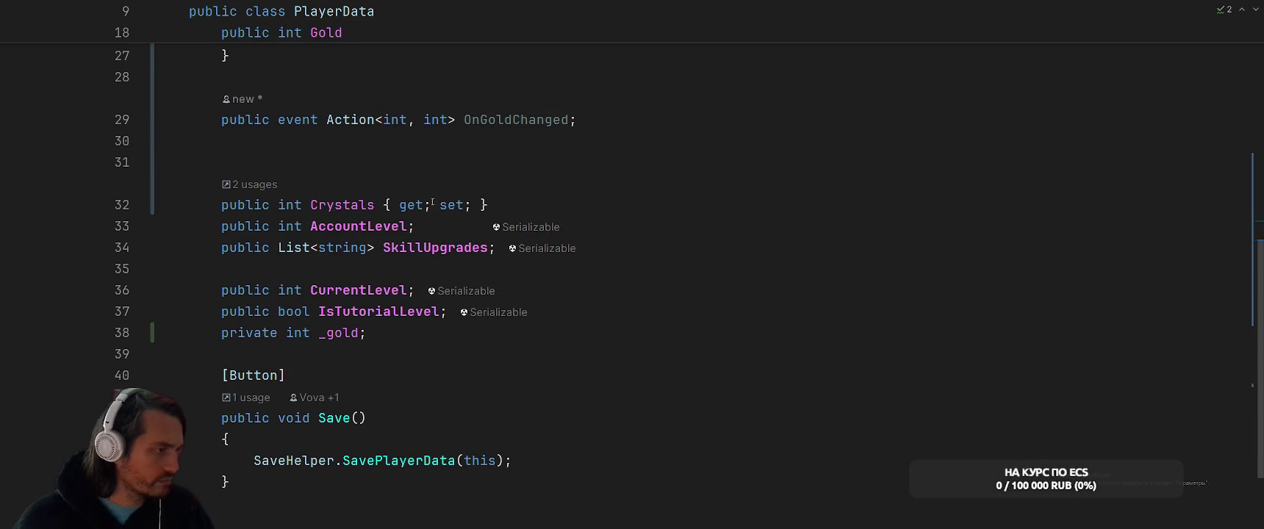
- Convert Crystals to a property with a _crystals backing field and a block-body setter
click(374, 205)
key(alt+Return)
key(Down)
key(Return)
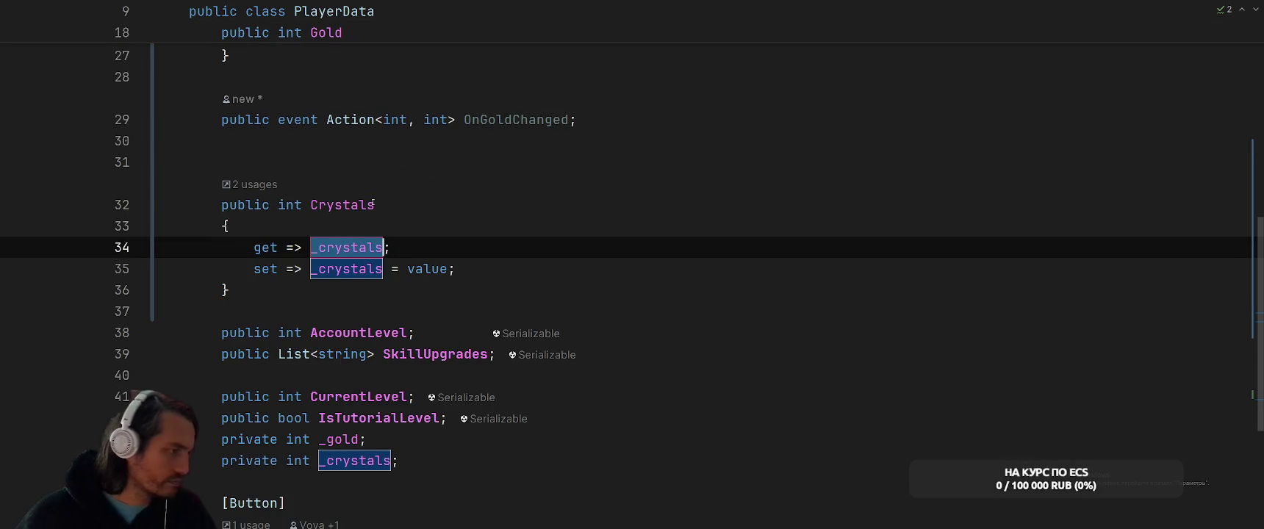
click(373, 205)
click(314, 269)
key(alt+Return)
key(Return)
- Start an OnCrystalChanged call after the assignment and store var old = _crystals above it
click(494, 377)
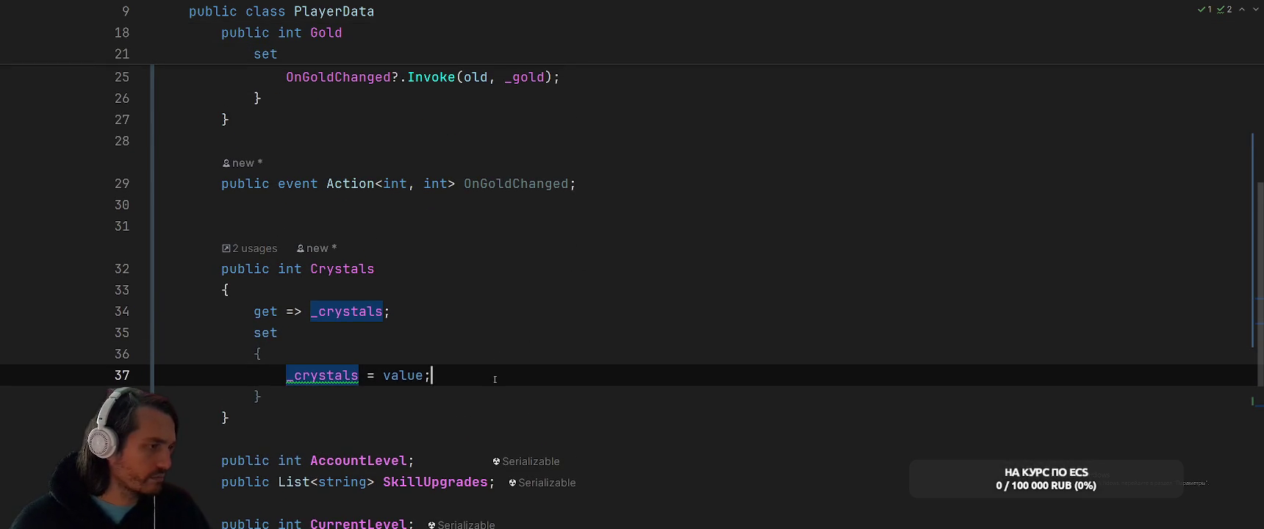
key(Return)
text(OnCry)
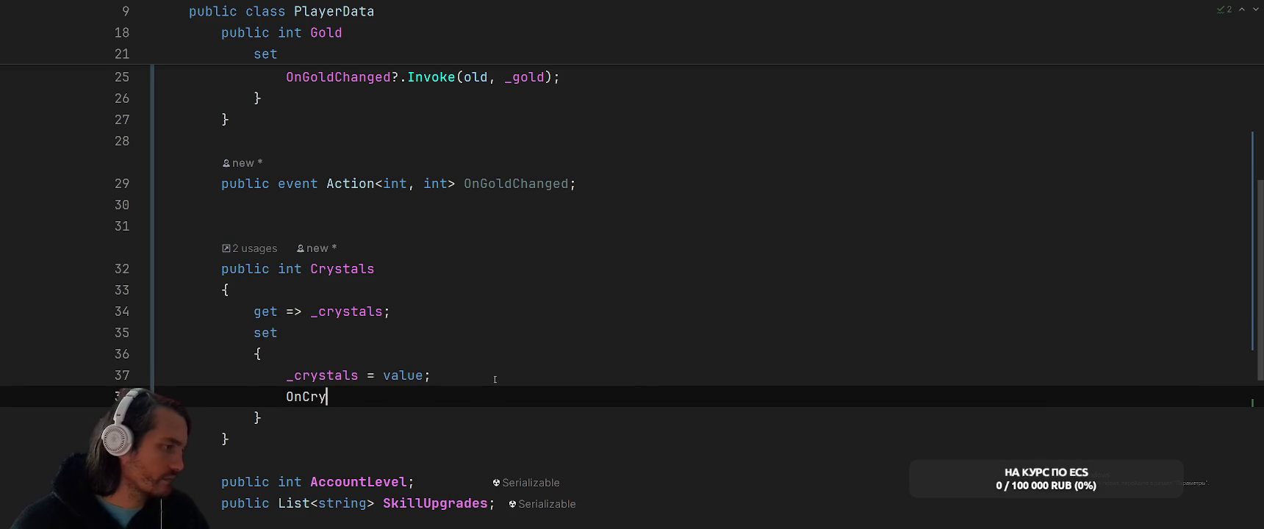
text(stalChanged)
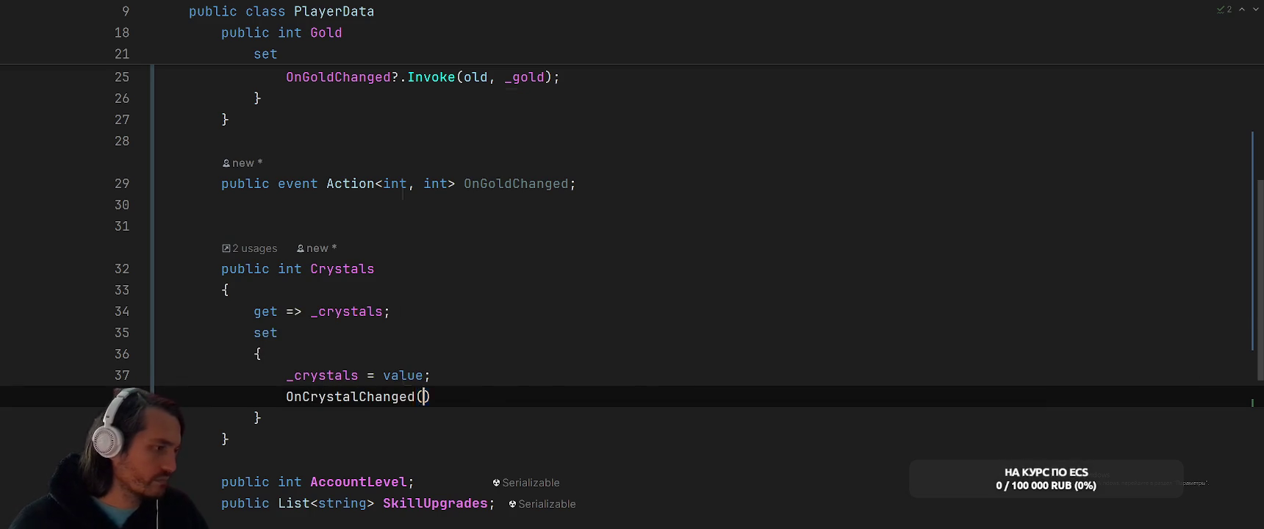
text(()
key(Up)
key(ctrl+alt+Return)
text(var old = _)
key(ctrl+space)
key(Return)
key(BackSpace)
key(BackSpace)
key(BackSpace)
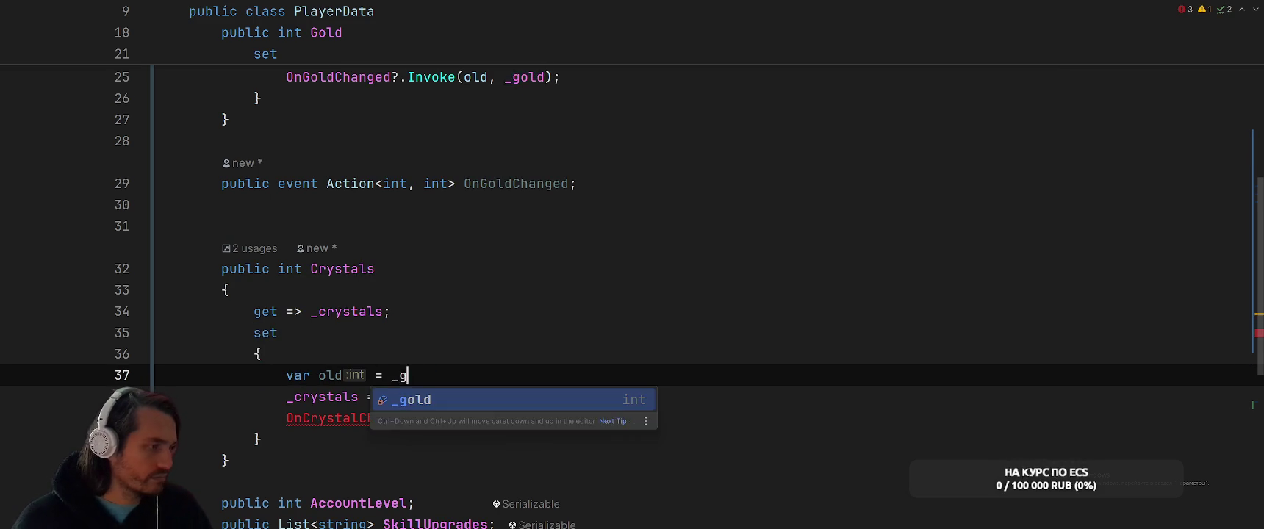
text(cr)
key(Return)
text(;)
- Pass old and _crystals to OnCrystalChanged as a null-safe ?.Invoke call
key(Down)
key(Down)
key(End)
key(Left)
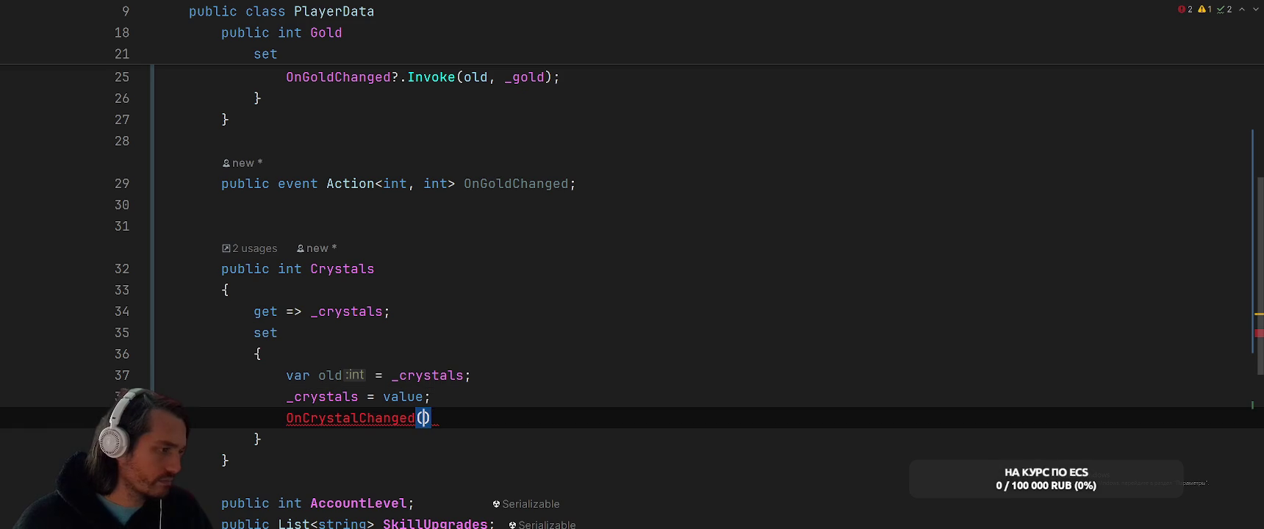
text(old, _)
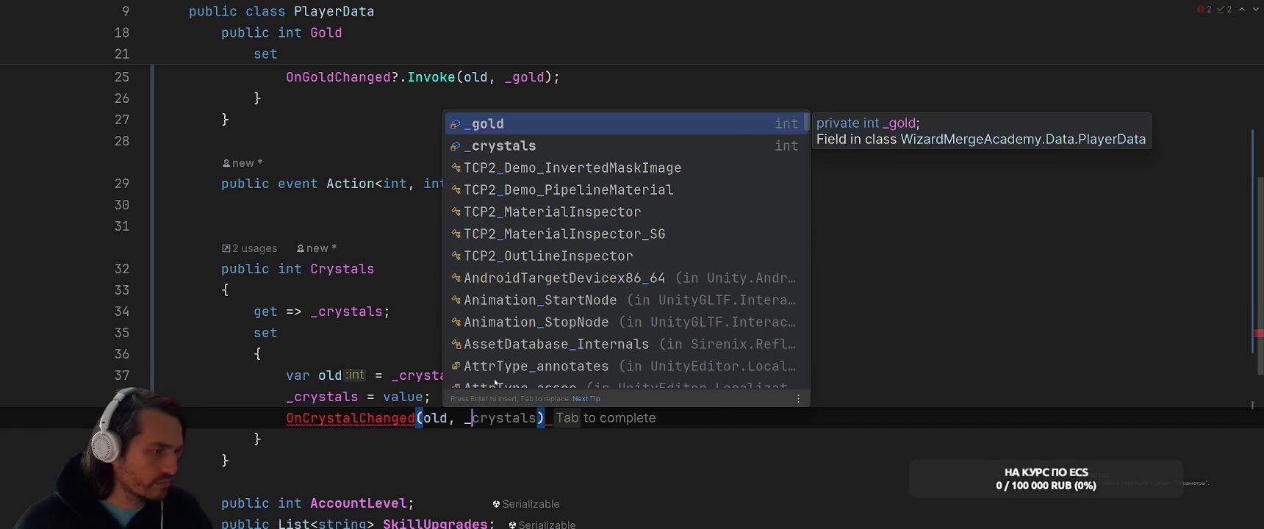
key(Tab)
text(;)
click(416, 418)
text(?.Invoke)
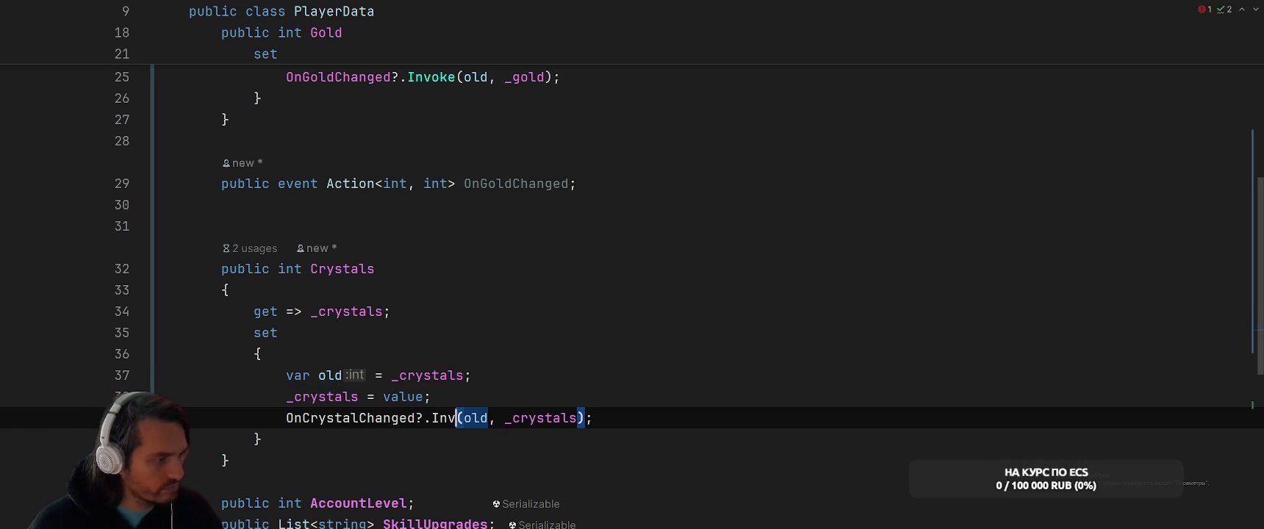
- Declare the OnCrystalChanged event by duplicating and renaming the OnGoldChanged event declaration
click(416, 418)
key(alt+Return)
key(Return)
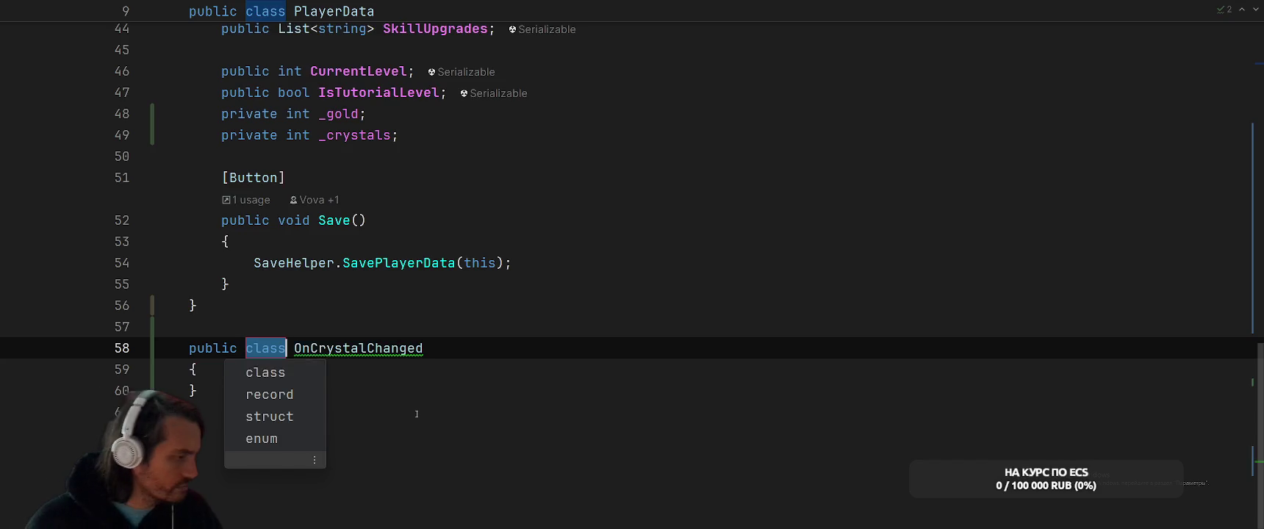
key(ctrl+z)
scroll(604, 291, up, 6)
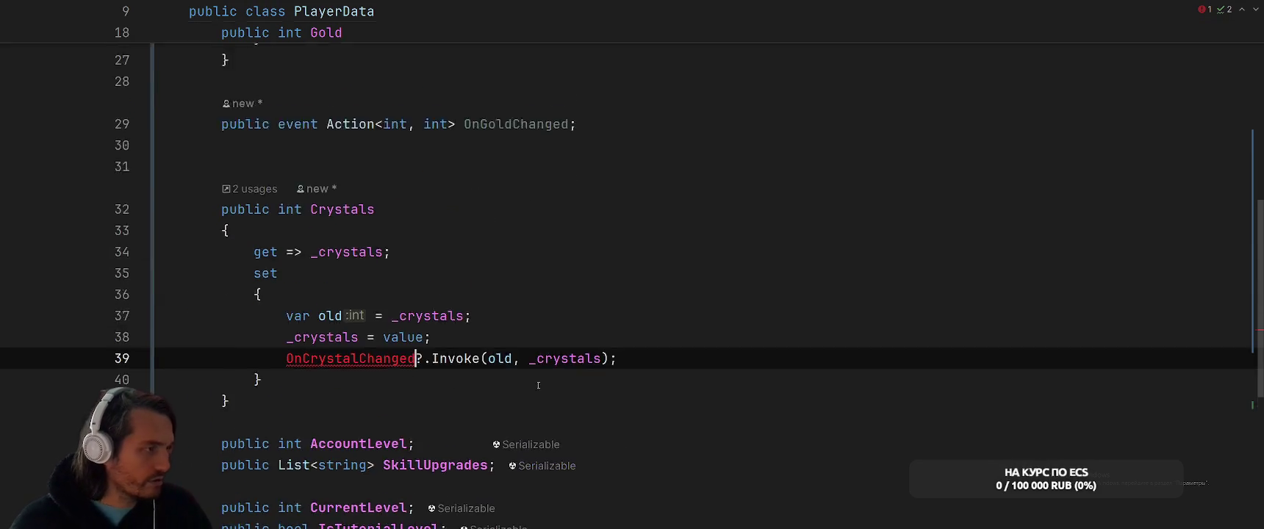
click(626, 221)
key(ctrl+d)
double_click(528, 245)
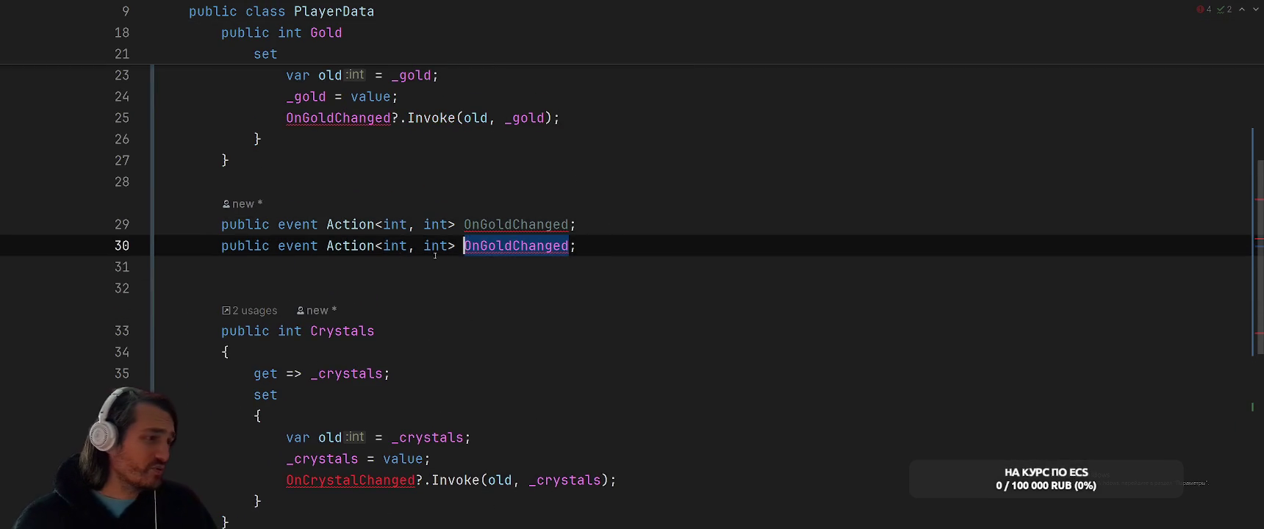
text(OnCrystalChanged)
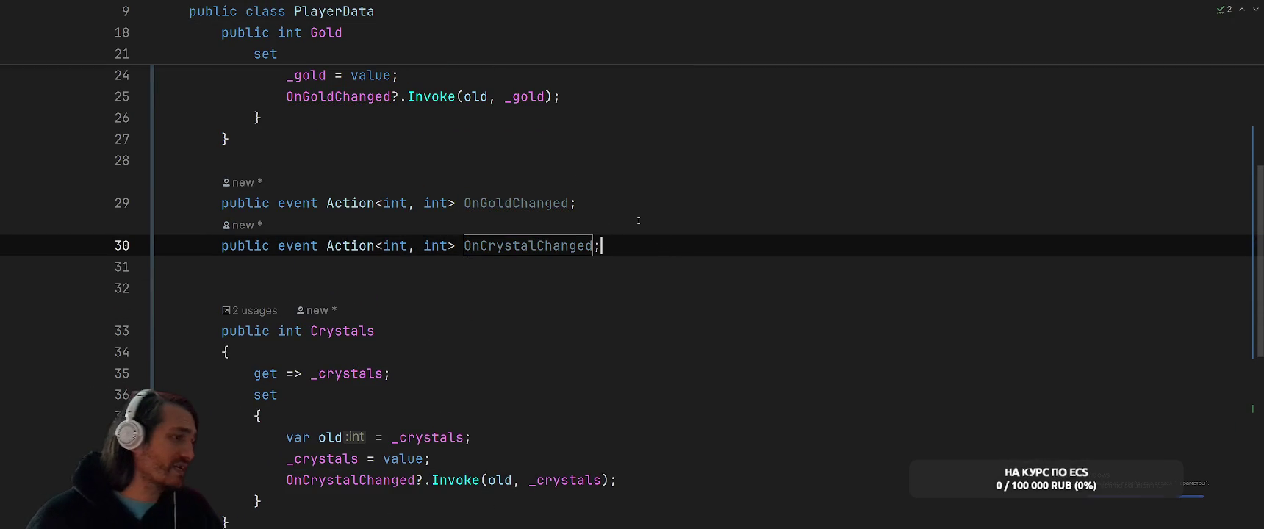
scroll(639, 221, down, 2)
- Move the OnCrystalChanged event below the Crystals property and delete the leftover blank line
key(Home)
key(Return)
key(End)
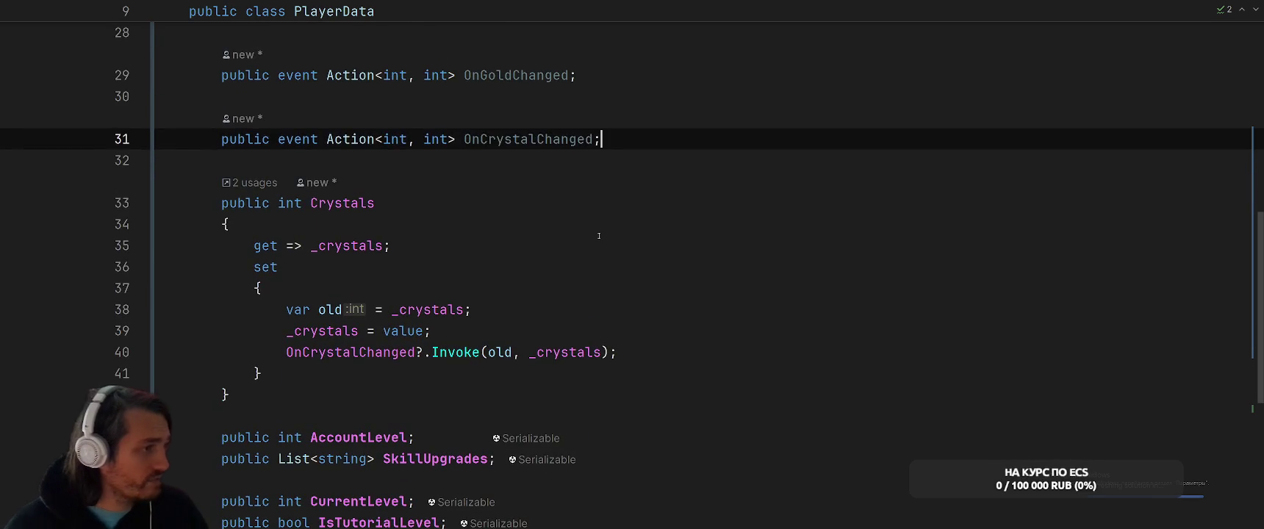
key(ctrl+shift+alt+Down)
click(424, 116)
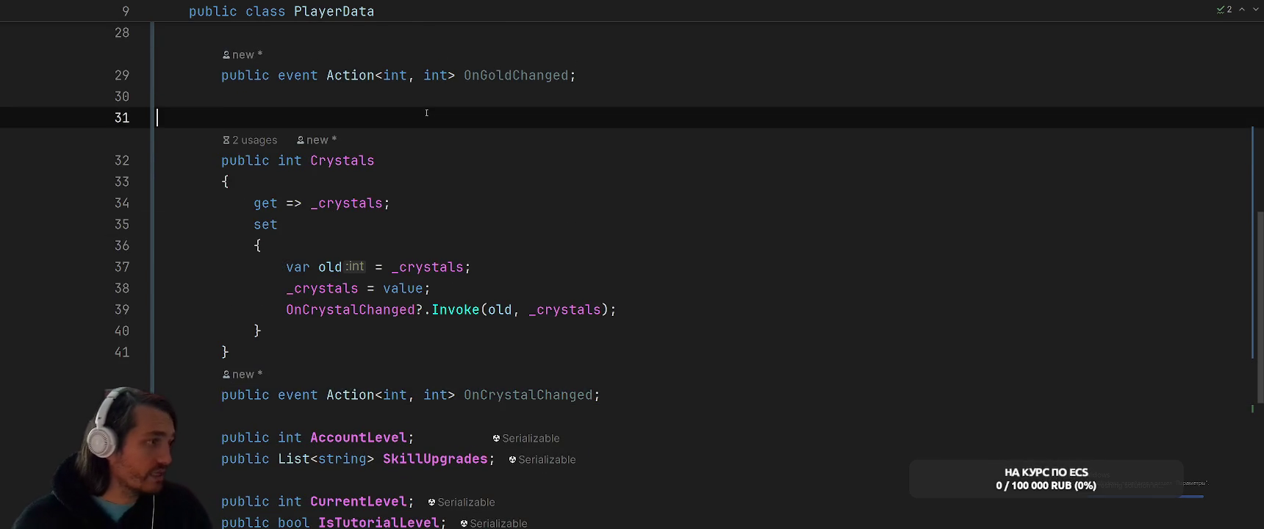
key(ctrl+y)
scroll(735, 127, down, 4)
click(682, 390)
scroll(682, 363, up, 4)
scroll(683, 363, up, 8)
scroll(735, 324, down, 12)
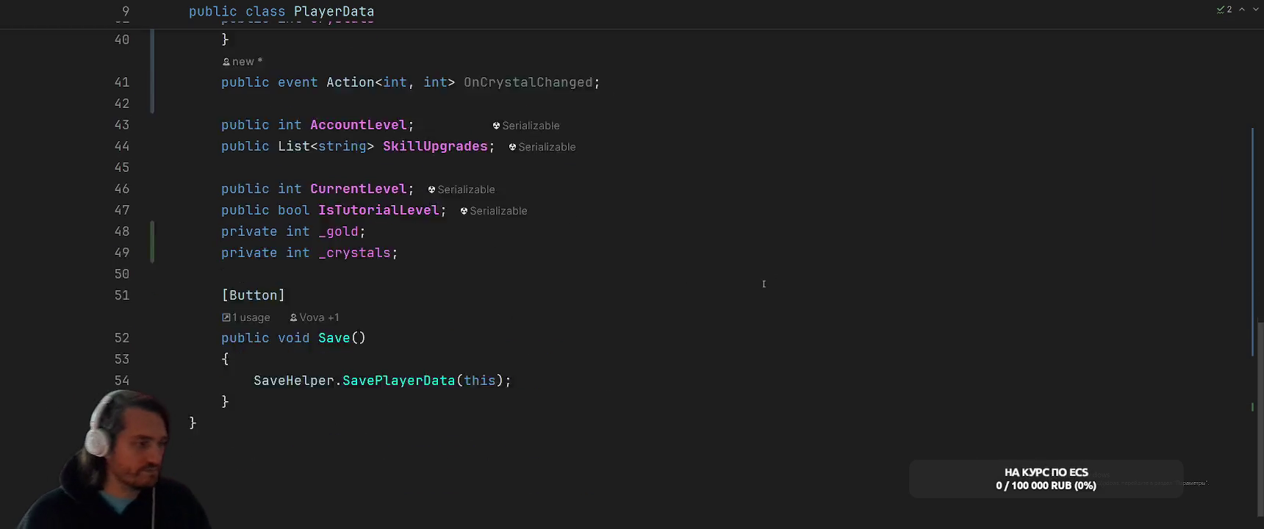
- Add a public CoinBar class deriving from MonoBehaviour after the PlayerData class
click(793, 286)
click(788, 411)
click(787, 382)
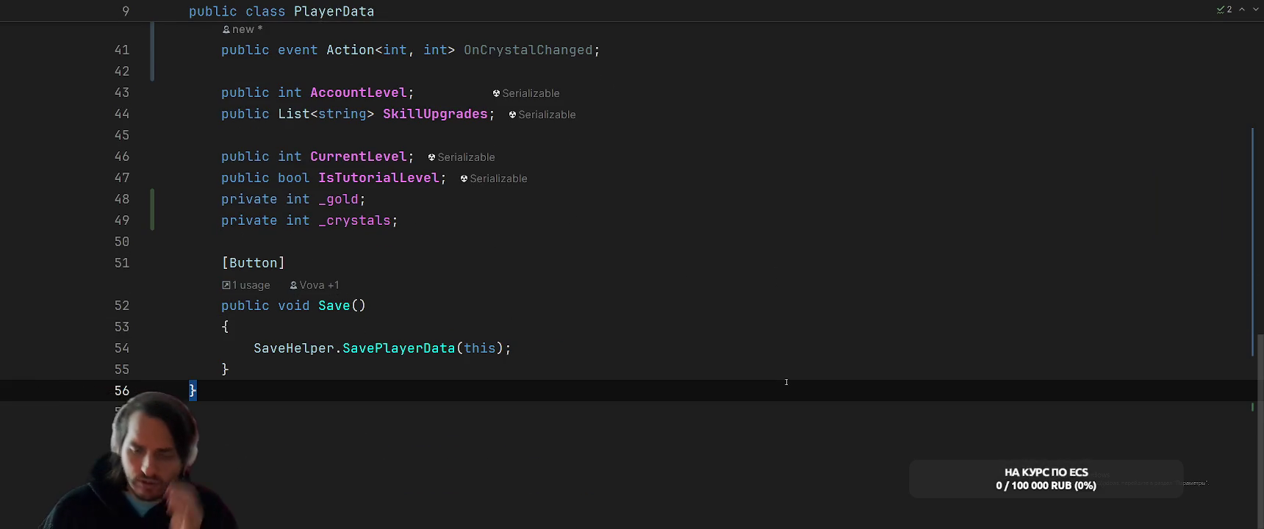
key(Return)
key(Return)
text(p)
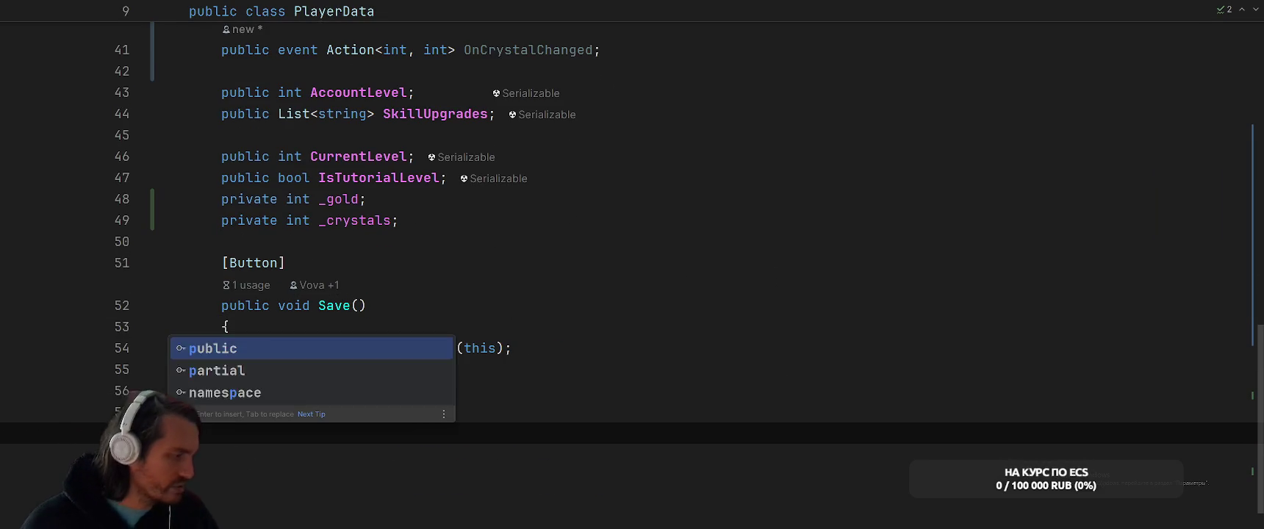
text(ublic class Co)
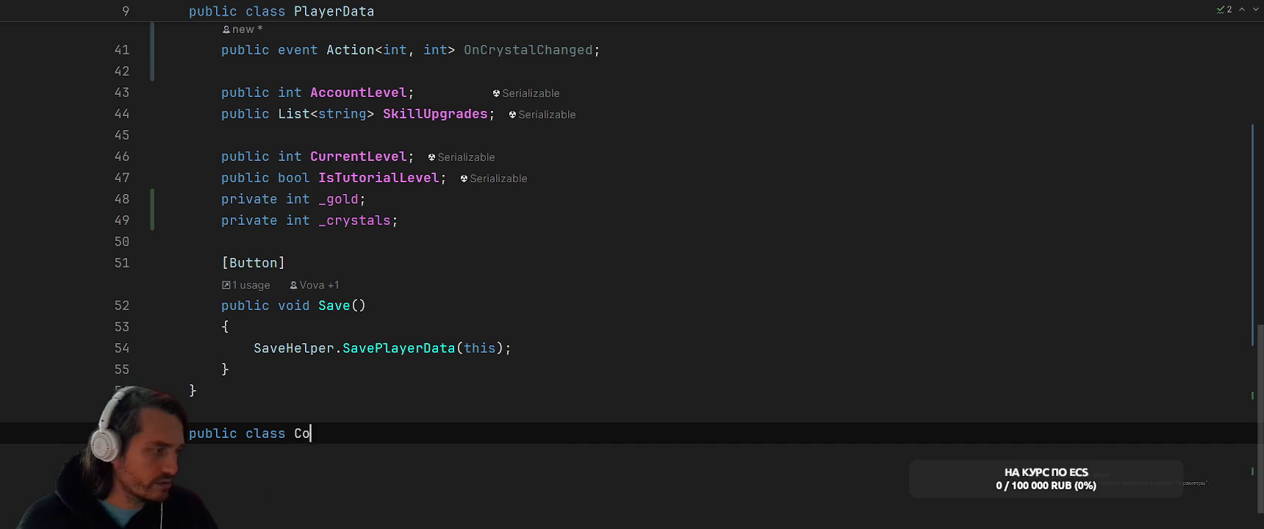
text(inBar :SerializedMonoBeh)
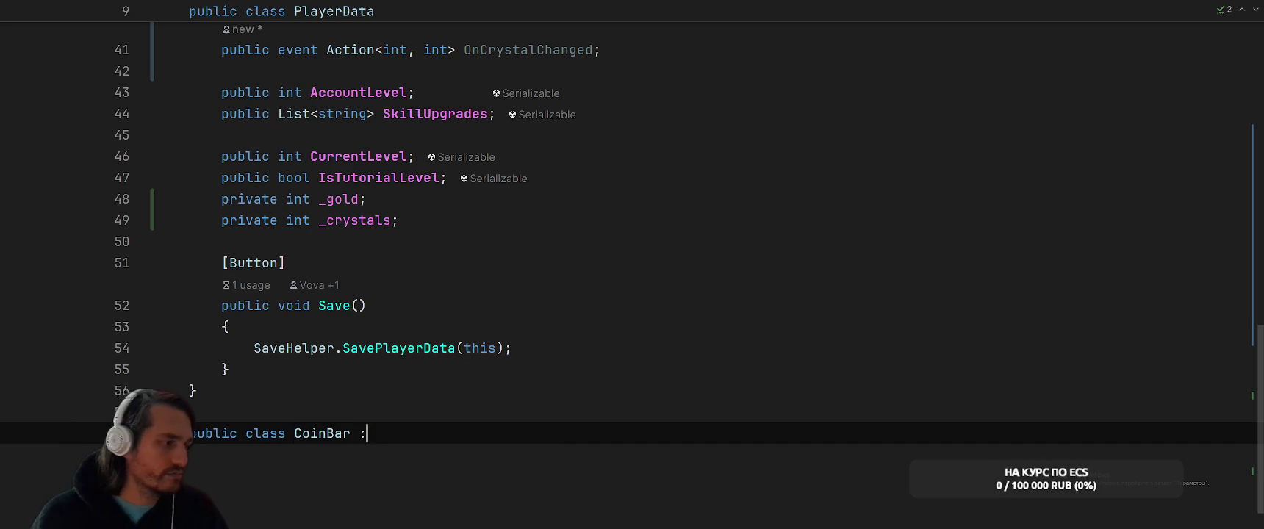
key(Return)
key(ctrl+z)
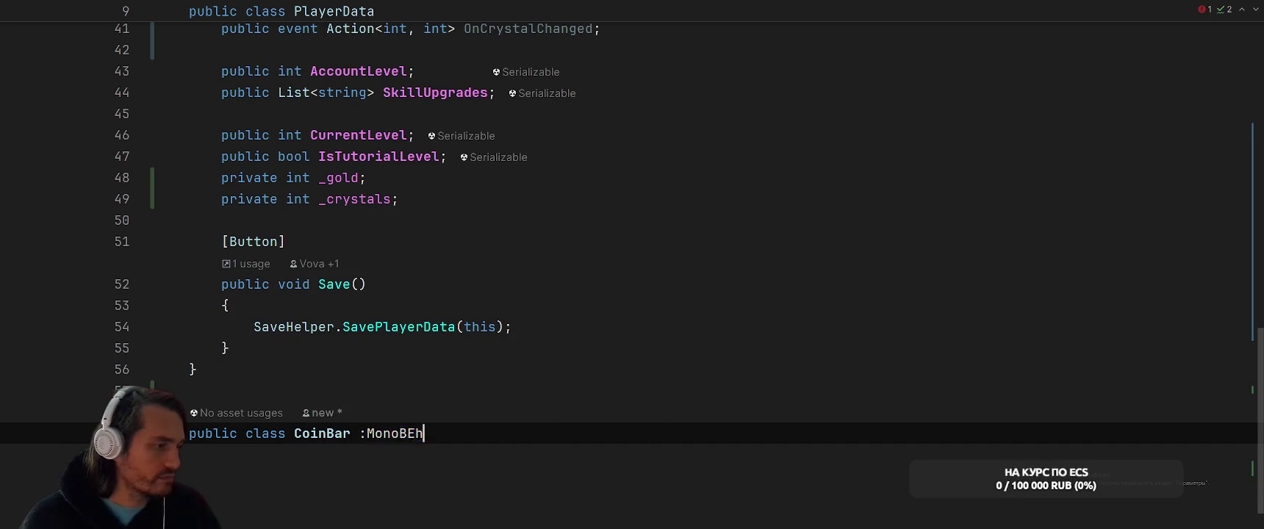
text(a)
key(BackSpace)
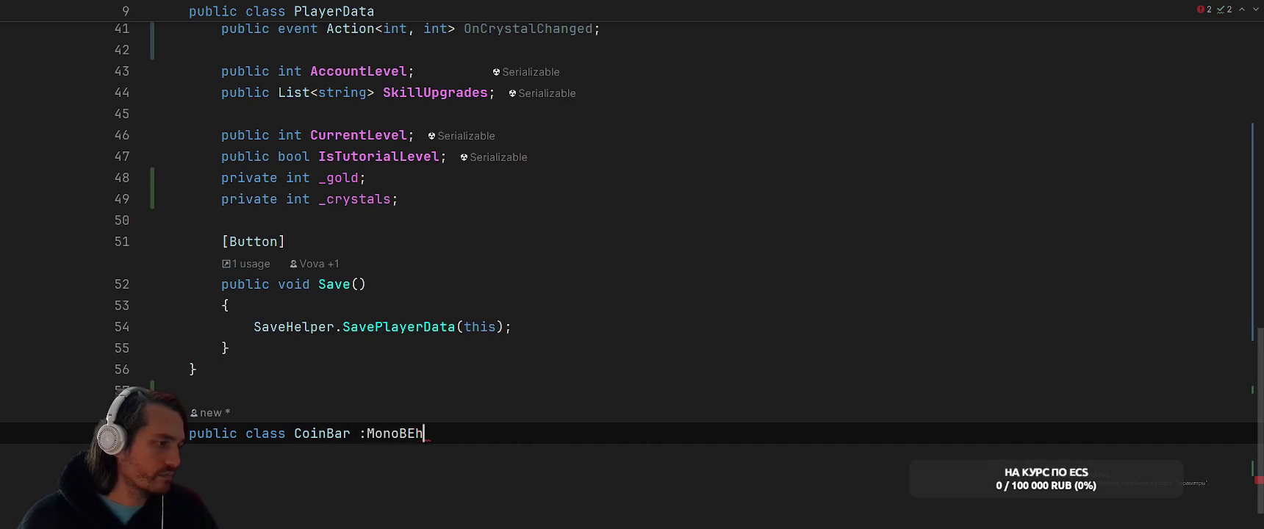
text(hav)
key(Down)
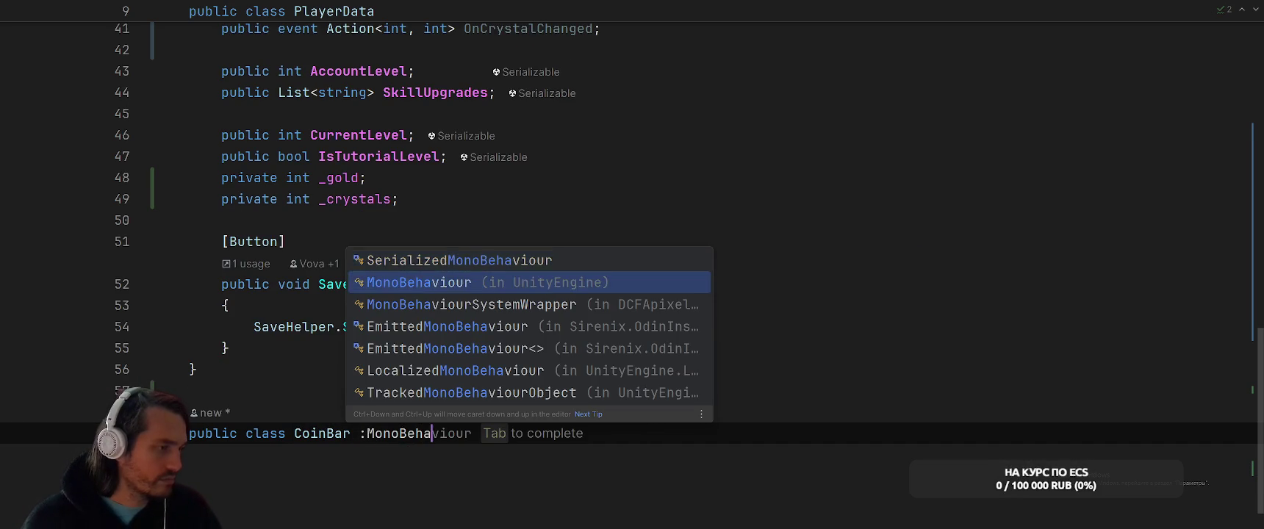
key(Return)
text({)
- Move the CoinBar class into its own CoinBar.cs file
key(Return)
key(Up)
key(ctrl+Right)
key(ctrl+Right)
key(alt+Return)
key(Down)
key(Return)
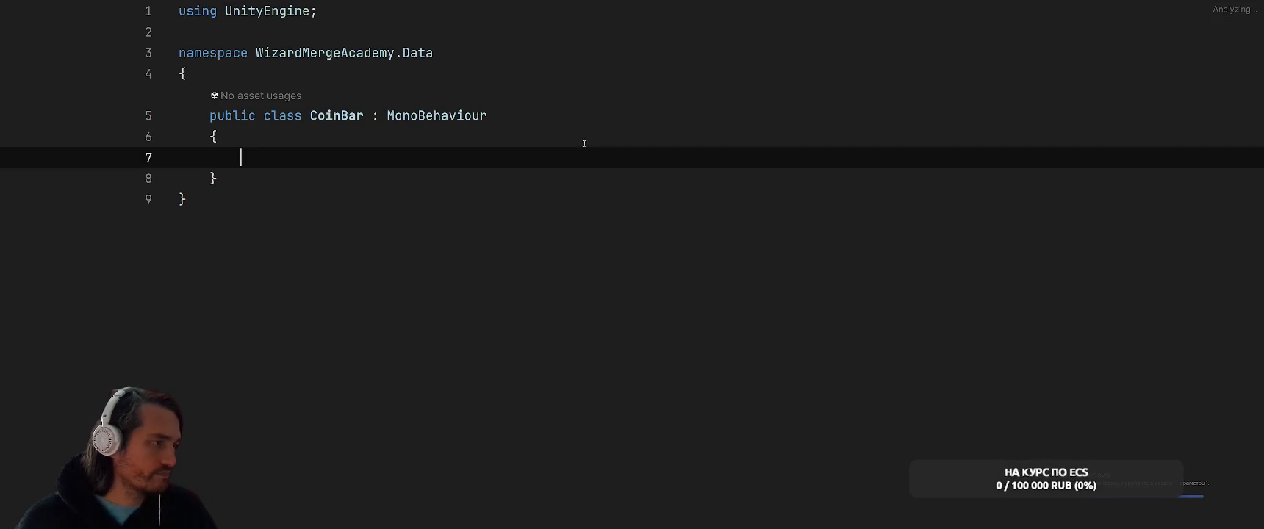
- Give CoinBar a private TMP_Text _label field and begin a Start method
text(p)
key(BackSpace)
text(TMP_Te)
key(Return)
text(_label;)
key(Return)
key(Return)
text(vo)
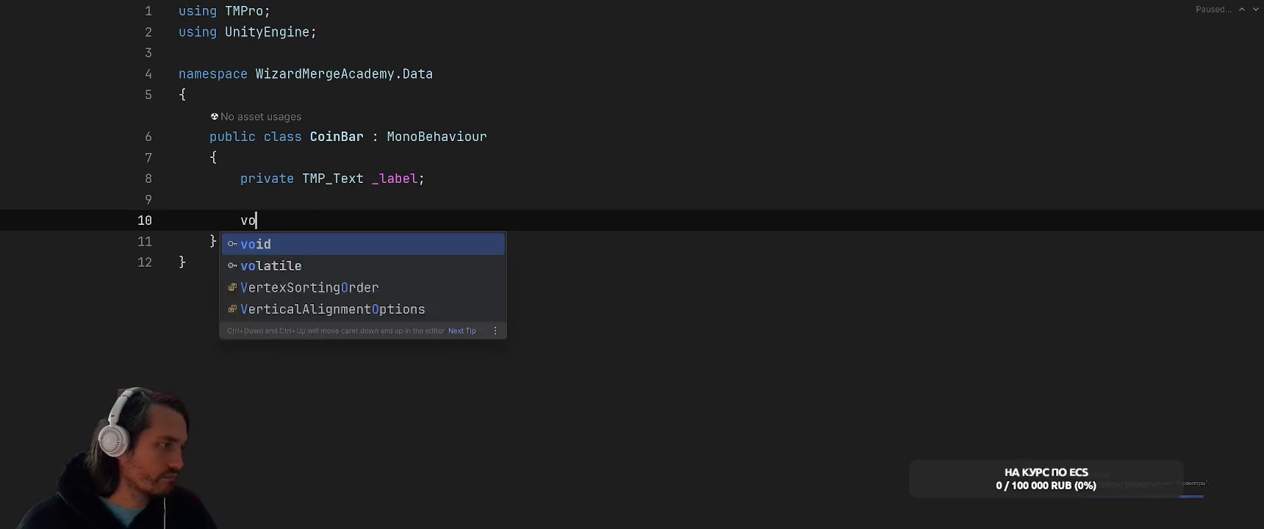
text(id Start)
key(Return)
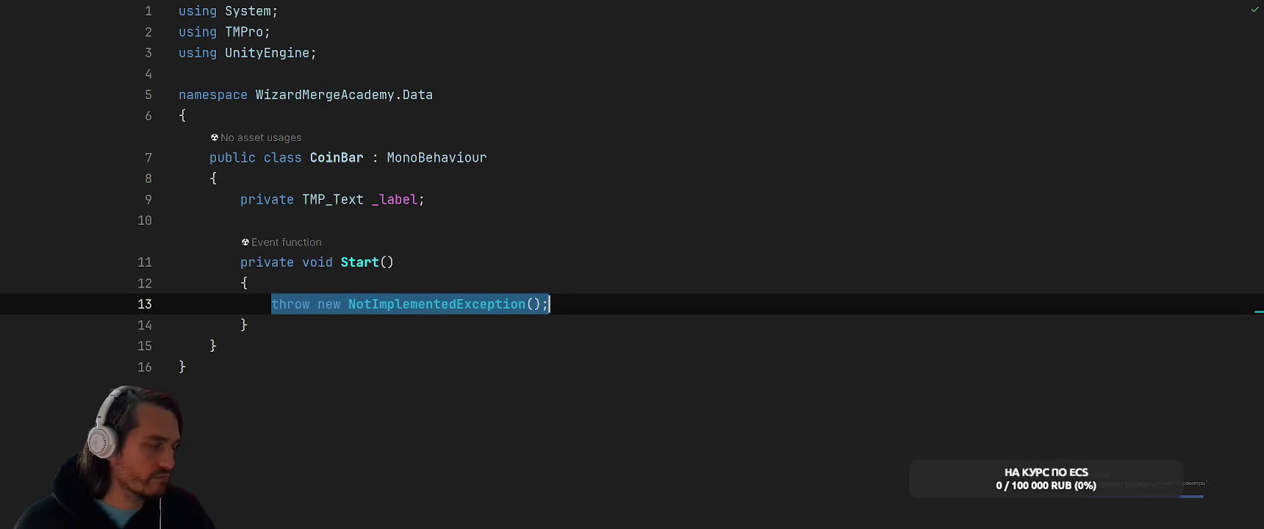
text(Playe)
key(BackSpace)
key(BackSpace)
key(BackSpace)
key(BackSpace)
text(Ser)
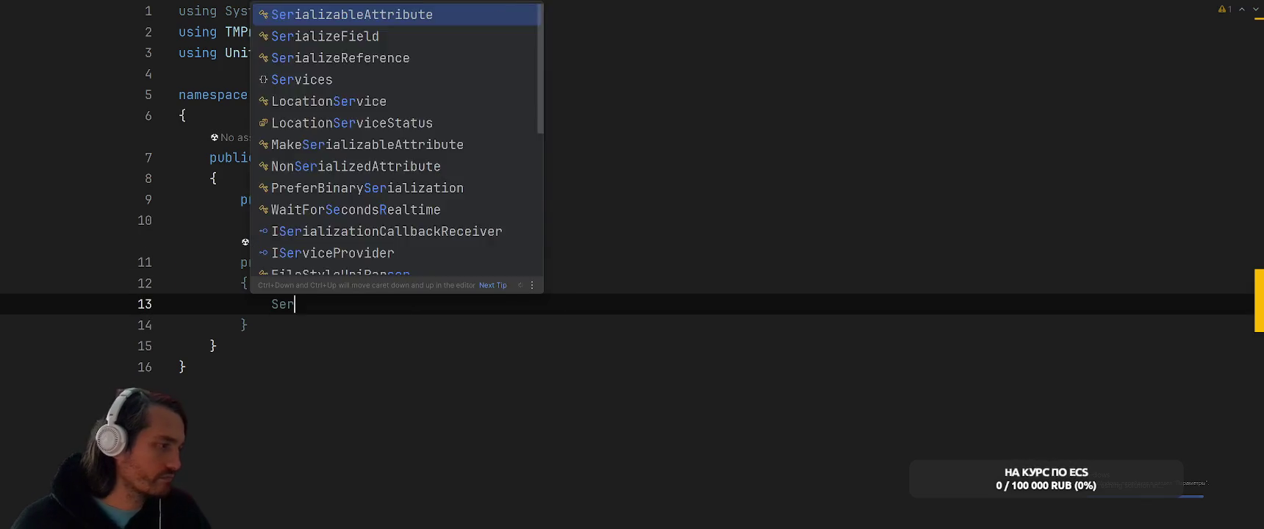
text(vices)
- In Start, write Service<PlayerData>.Get(), importing the missing Service namespace
key(BackSpace)
text(M)
key(BackSpace)
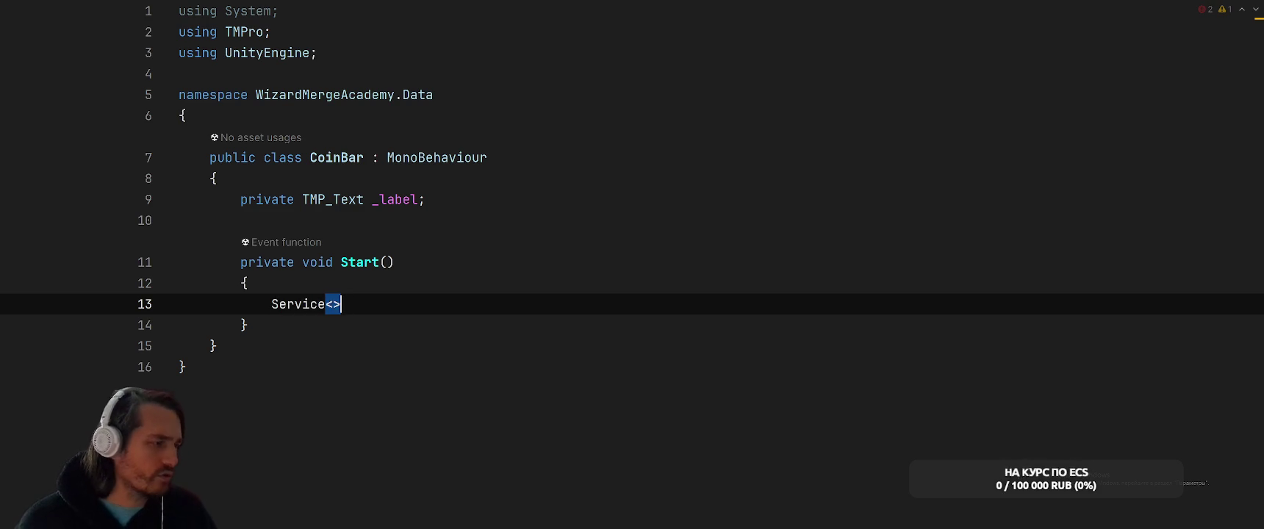
text(Player)
key(Return)
key(Return)
text(.G)
key(ctrl+Left)
key(ctrl+Left)
key(ctrl+Left)
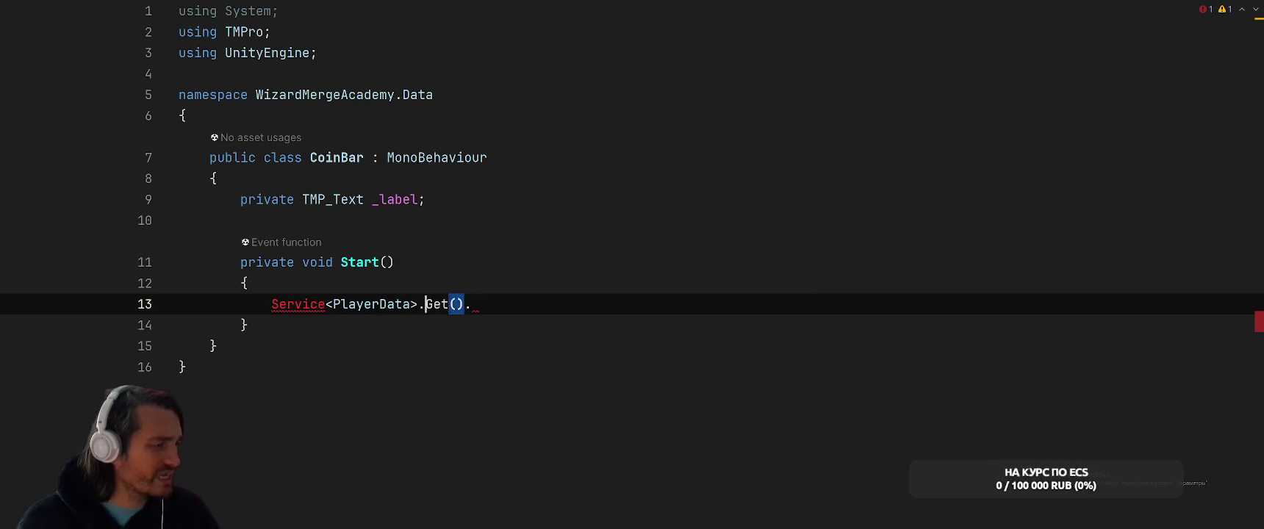
key(alt+Return)
key(ctrl+Right)
key(ctrl+Right)
key(ctrl+Right)
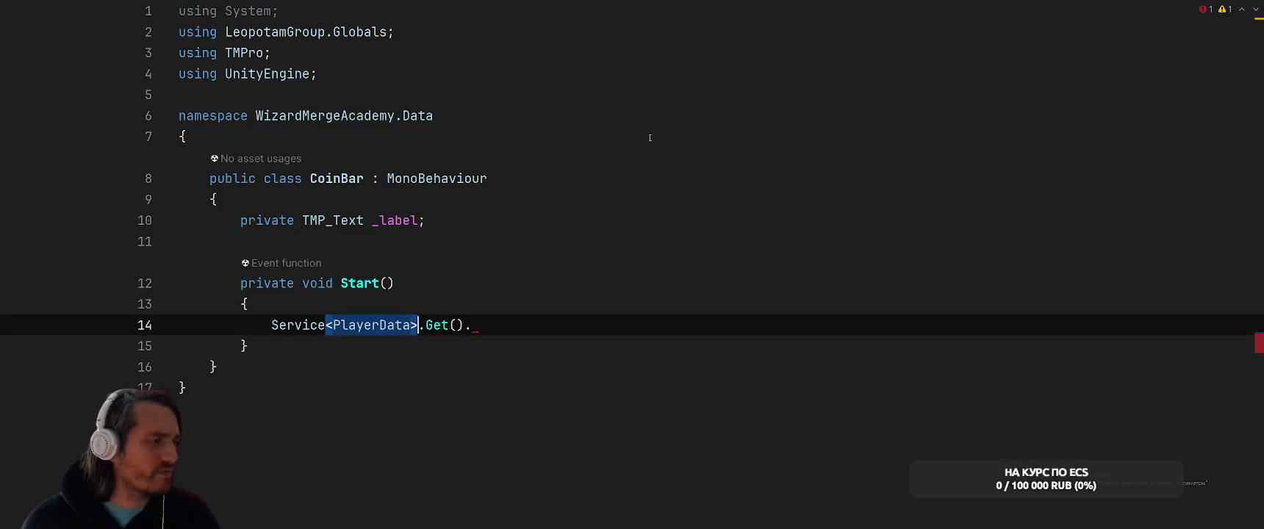
- Complete the line as .OnGoldChanged += OnGoldChanged
text(Gol)
key(Down)
key(Return)
text(++ O)
key(BackSpace)
key(BackSpace)
key(BackSpace)
text(= OnGoldChanged;)
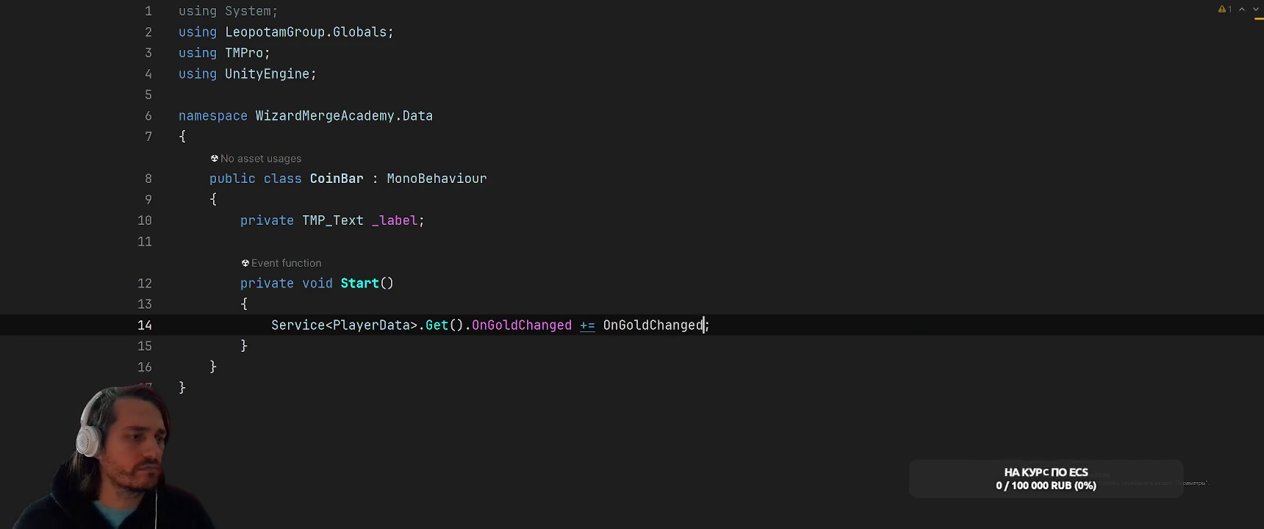
- Generate the OnGoldChanged handler method with parameters oldGold and newGold
key(alt+Return)
key(Return)
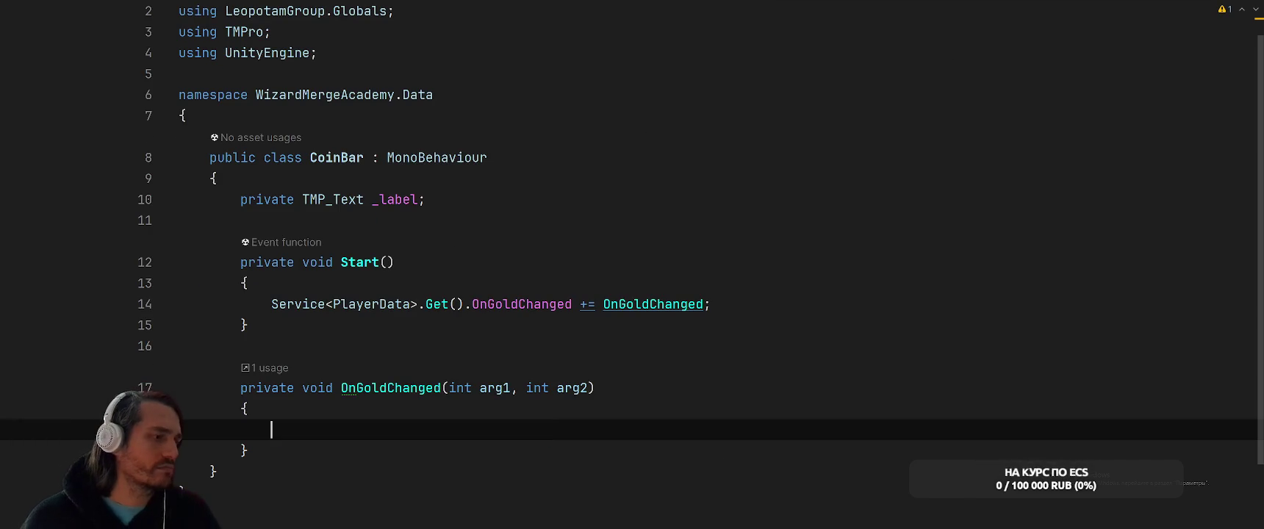
text(old)
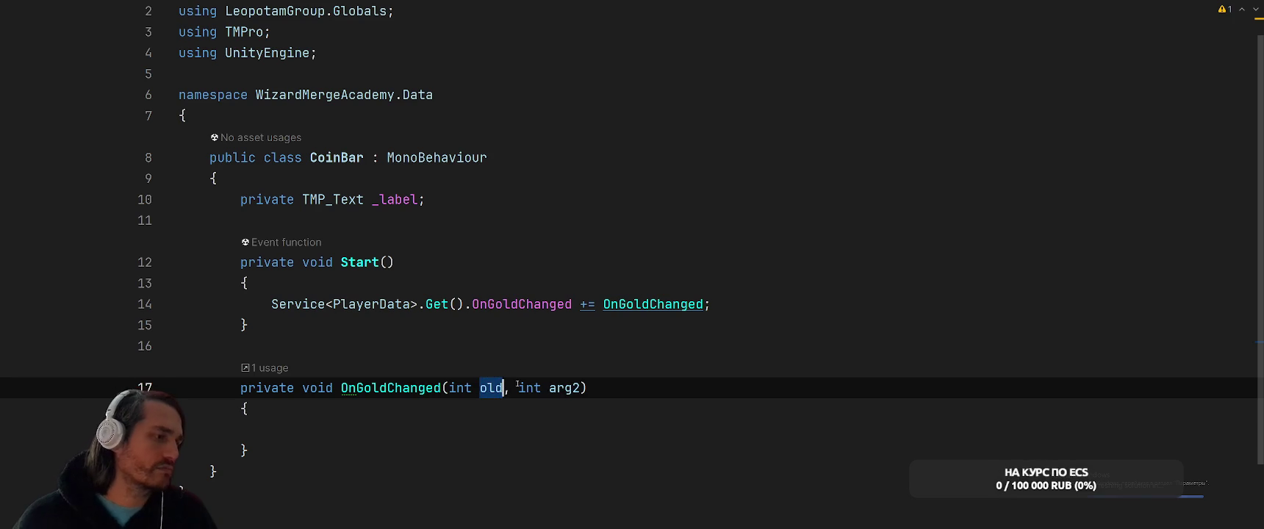
key(Tab)
text(new)
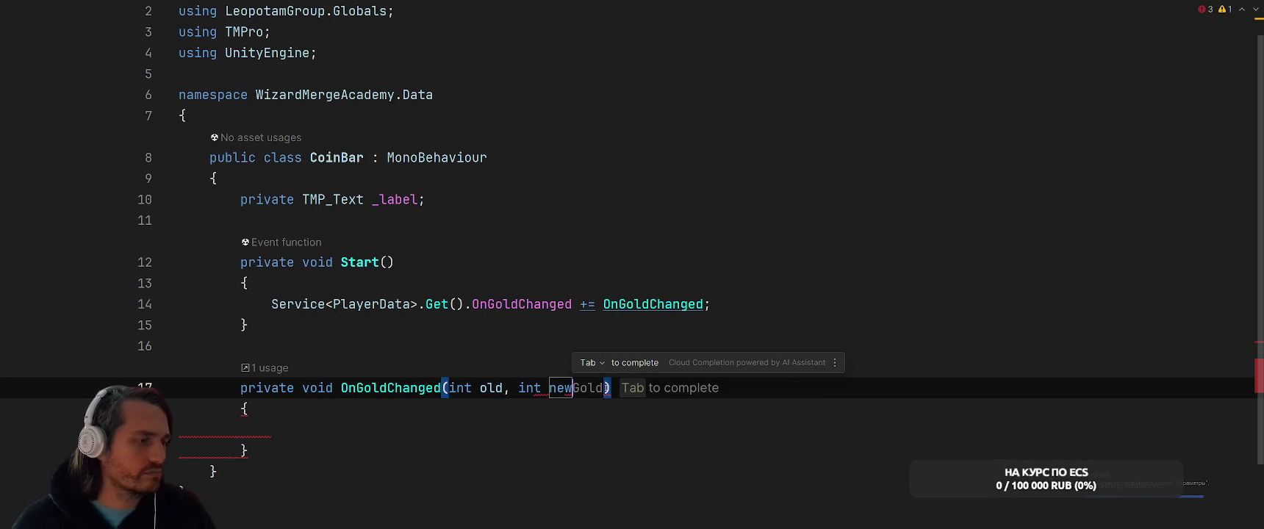
key(Tab)
click(504, 388)
text(Gold)
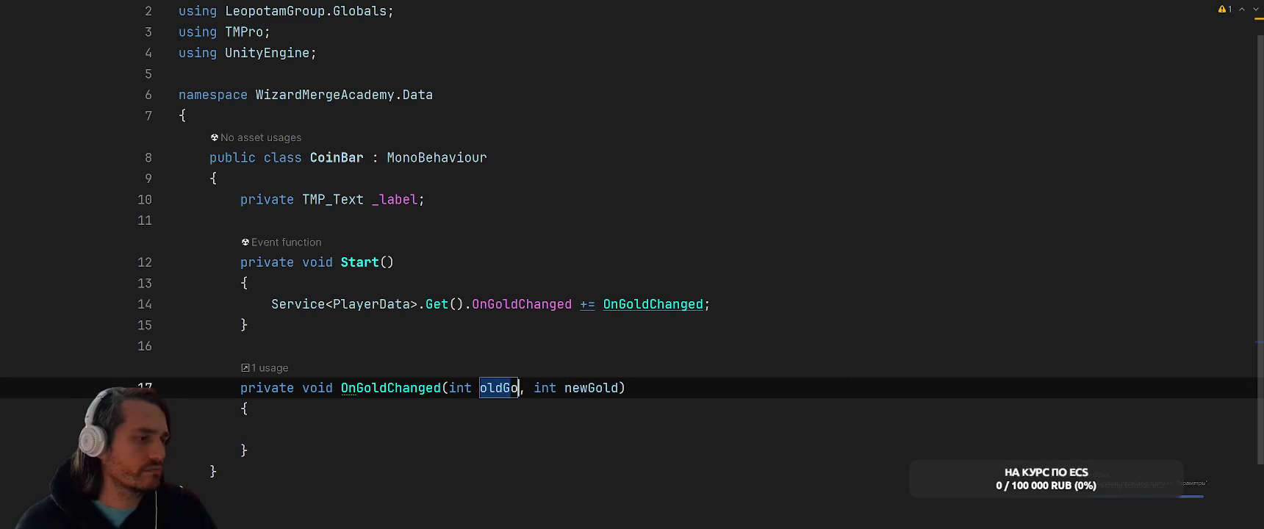
- Make the handler set _label's text to the new gold amount
click(428, 439)
text(_)
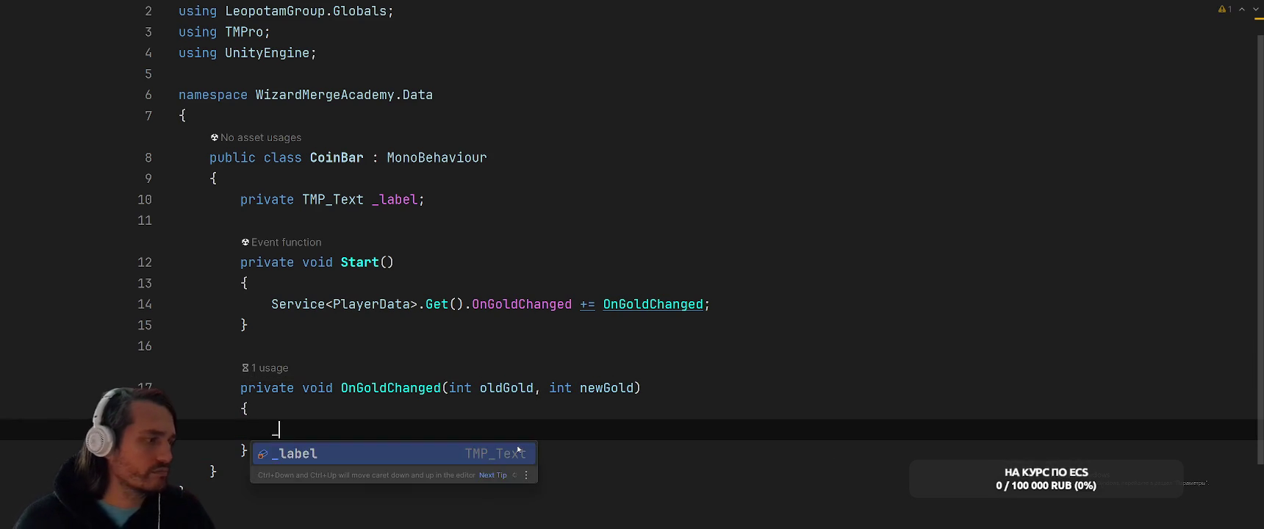
key(Return)
text(.)
key(Tab)
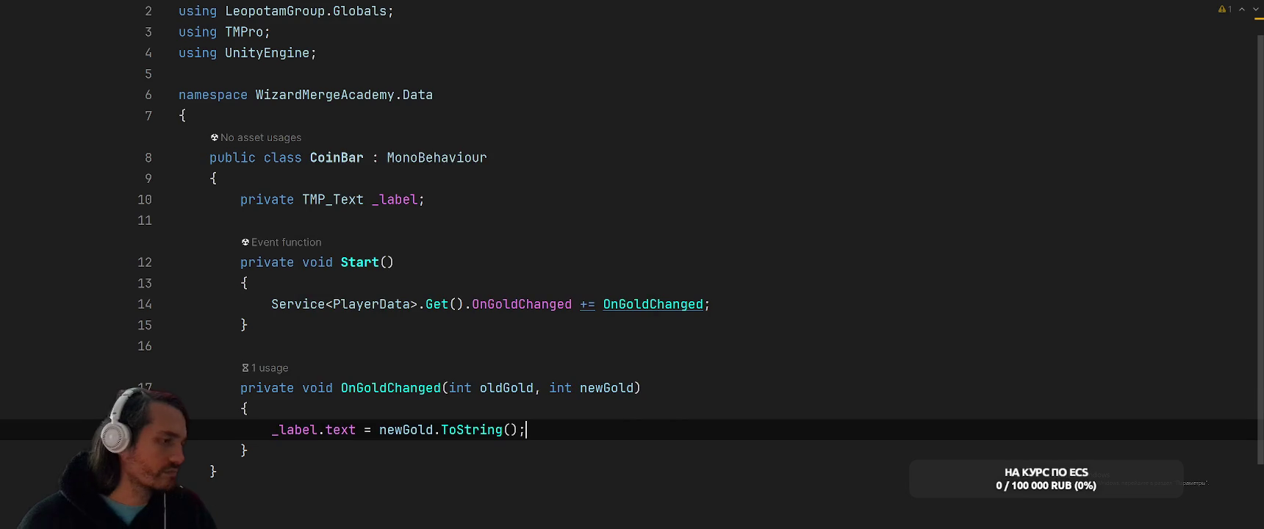
- Add an empty void OnDestroy method after Start
click(654, 389)
click(446, 324)
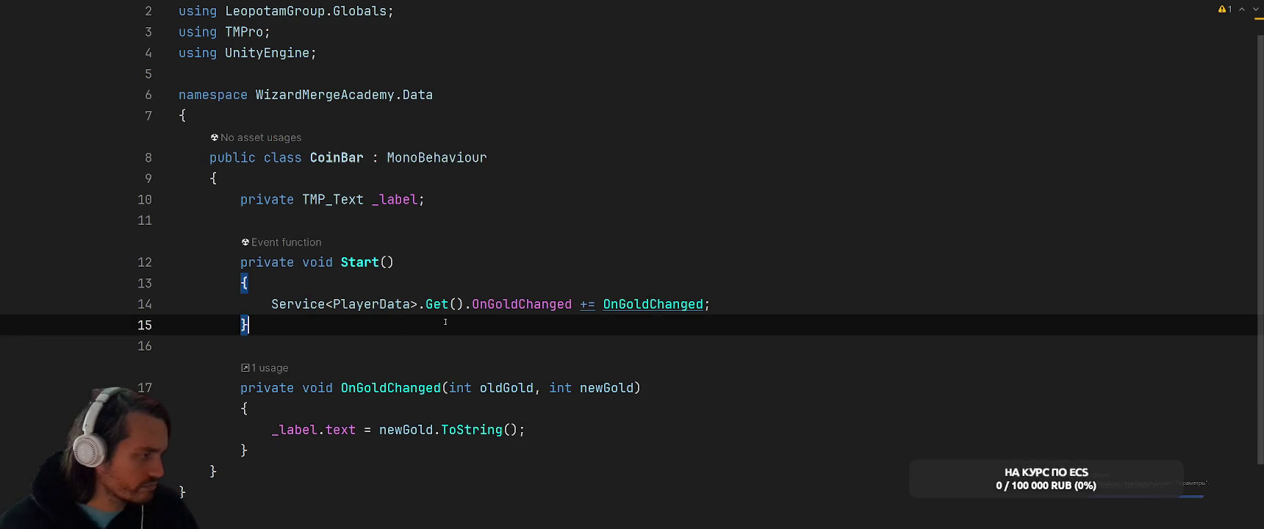
key(Return)
text(void OnDestroy)
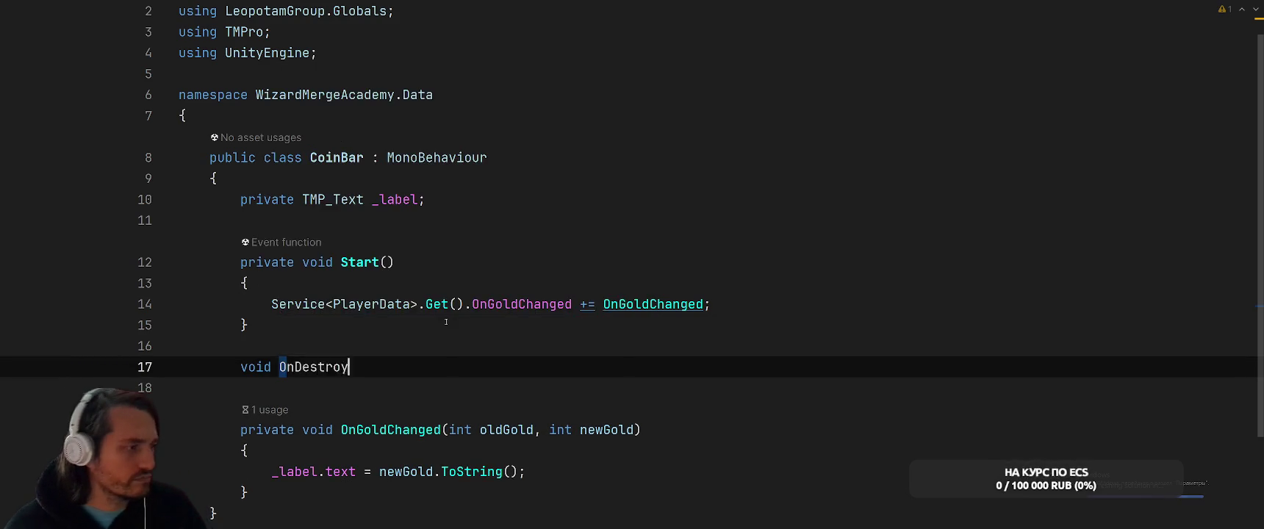
key(Return)
- Copy the OnGoldChanged subscription statement into OnDestroy
click(267, 283)
drag(267, 283, 710, 283)
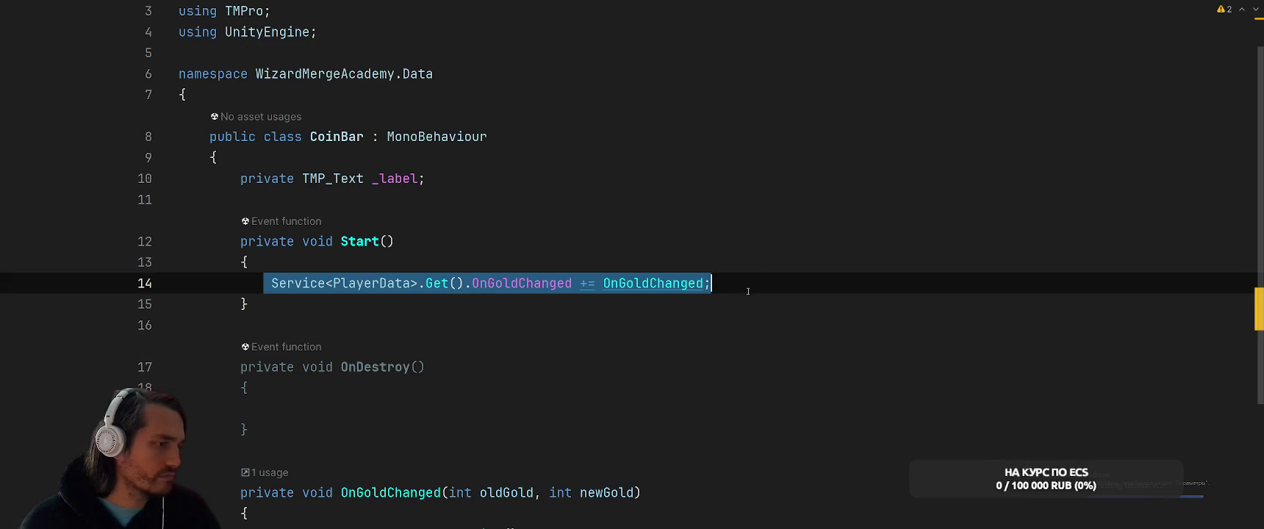
key(ctrl+c)
click(566, 409)
key(ctrl+v)
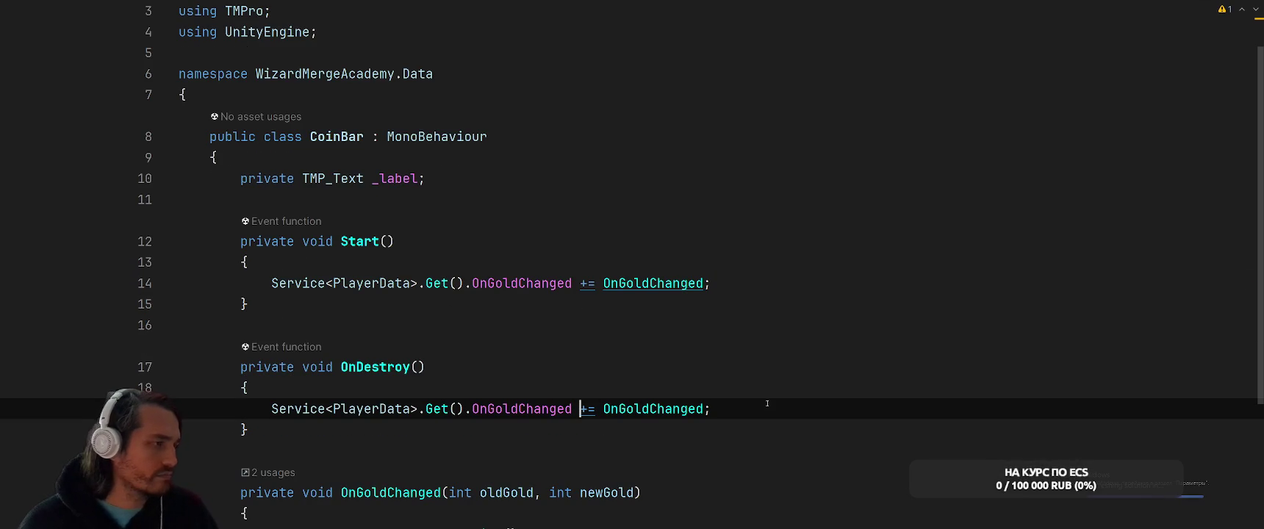
text(-)
- Duplicate the whole CoinBar class below the original
mouse_move(204, 154)
mouse_down()
mouse_move(242, 177)
mouse_move(243, 298)
mouse_move(186, 394)
mouse_up()
click(317, 389)
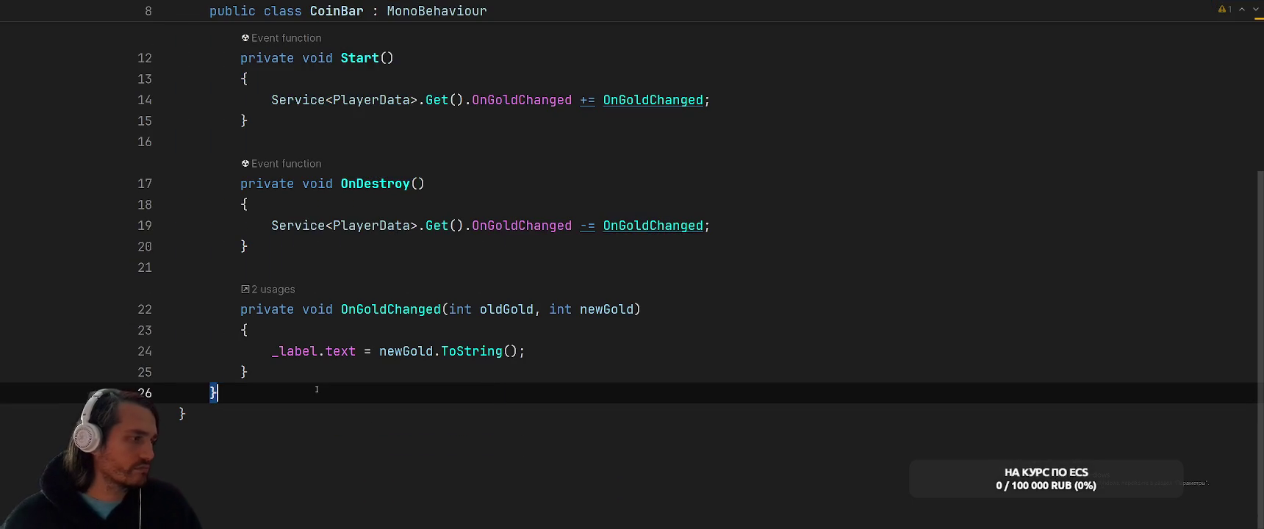
key(Return)
key(ctrl+v)
scroll(317, 294, up, 3)
click(340, 142)
- Rename the duplicate class CrystalBar and subscribe it to OnCrystalChanged
key(BackSpace)
key(BackSpace)
key(BackSpace)
text(rystal)
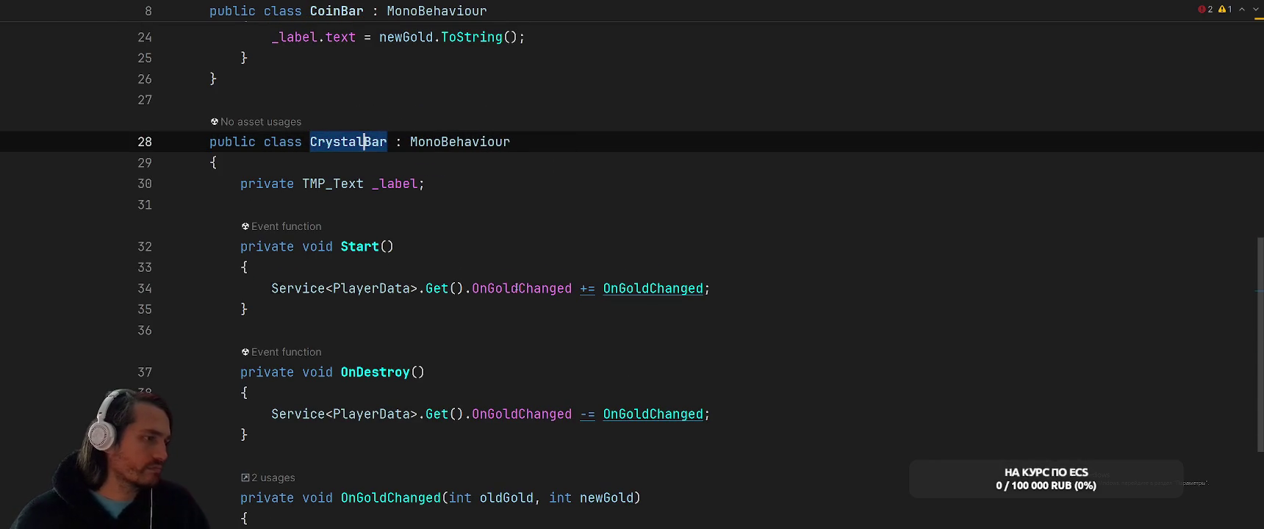
double_click(522, 288)
text(OnC)
key(Return)
- Switch the event in CrystalBar's OnDestroy to OnCrystalChanged
scroll(556, 304, up, 1)
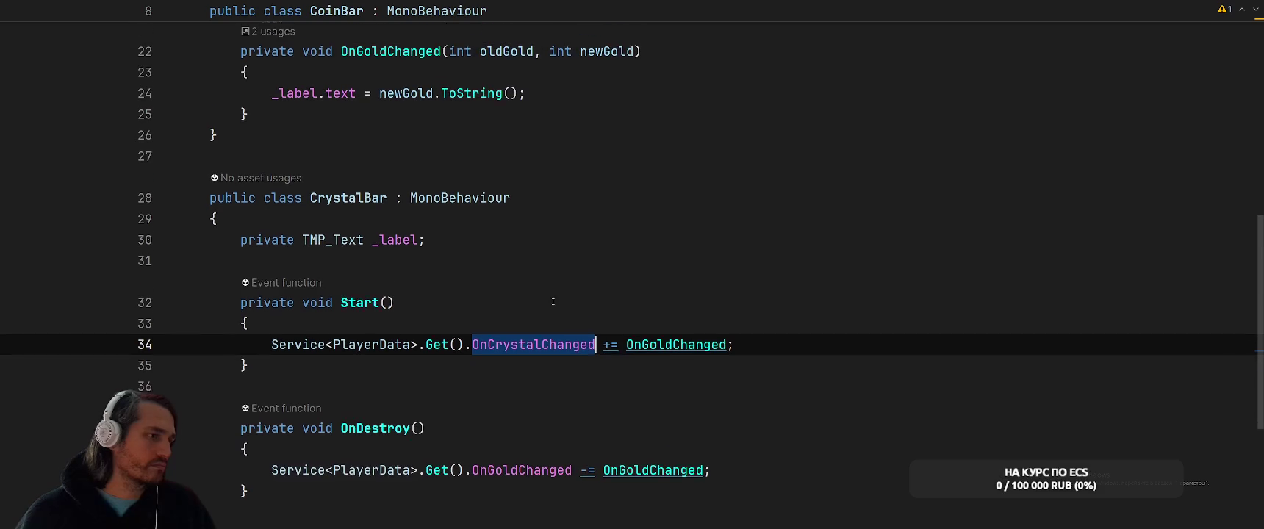
key(ctrl+c)
key(Down)
key(Down)
key(Down)
key(ctrl+w)
key(ctrl+v)
key(Up)
key(Up)
key(Up)
scroll(808, 379, down, 4)
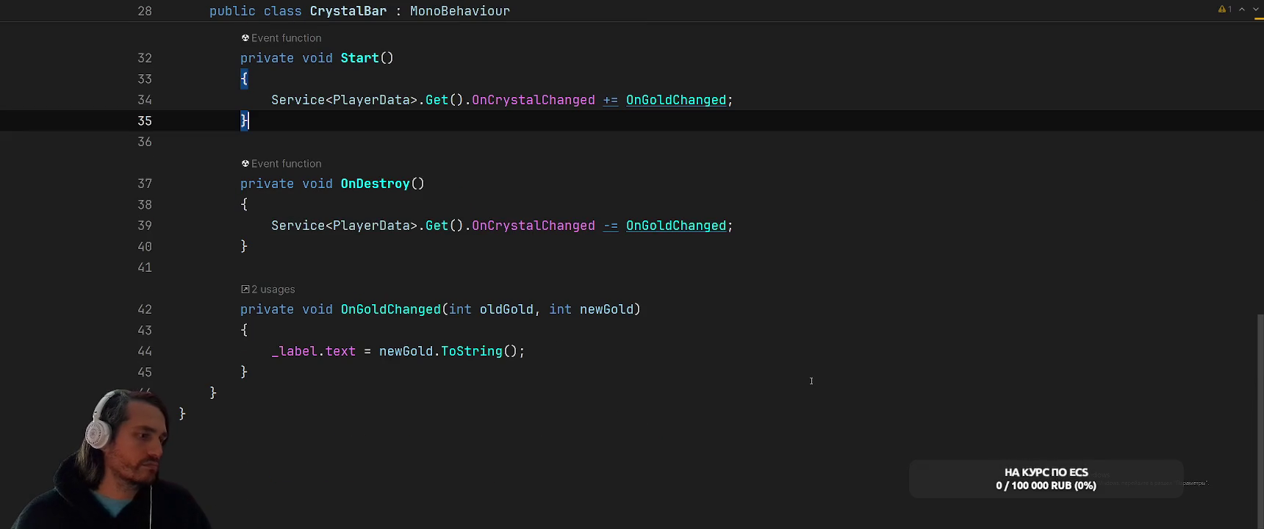
- Rename CrystalBar's OnGoldChanged handler to OnCrystalChanged everywhere
click(696, 225)
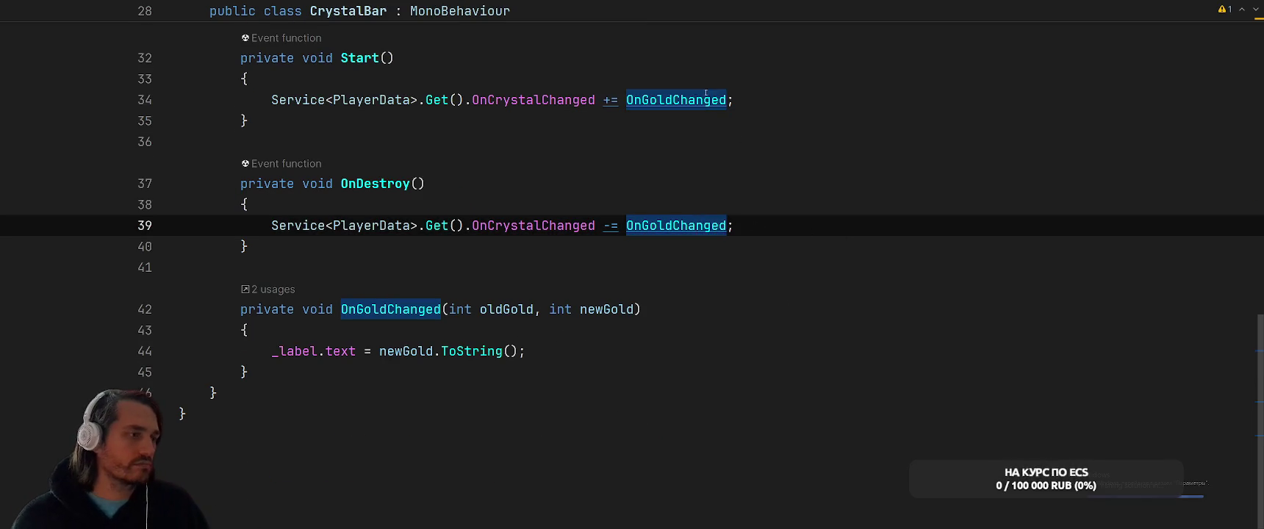
key(F2)
key(Home)
key(Right)
key(Right)
key(Right)
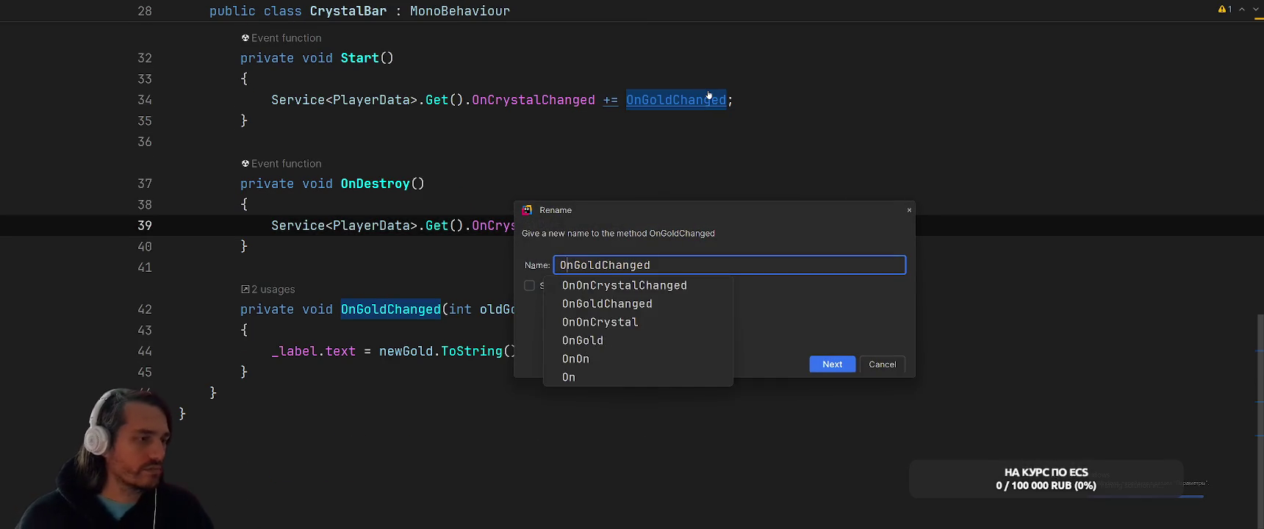
key(BackSpace)
key(BackSpace)
key(BackSpace)
text(Cry)
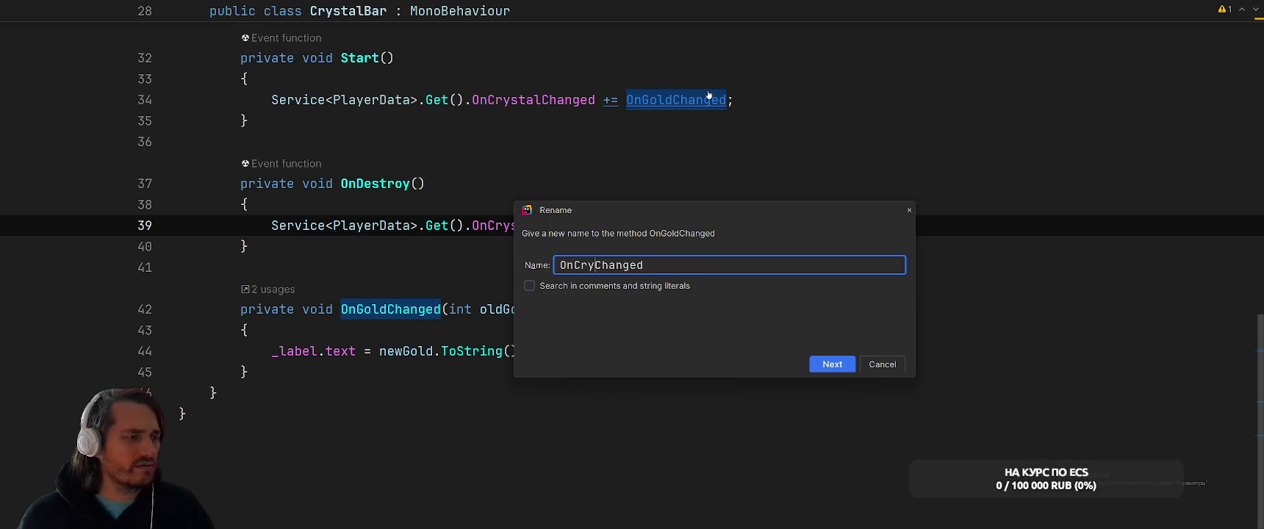
key(Return)
- Add a [SerializeField] attribute above CrystalBar's _label field
click(793, 305)
scroll(792, 294, up, 7)
click(348, 393)
key(alt+Return)
key(Escape)
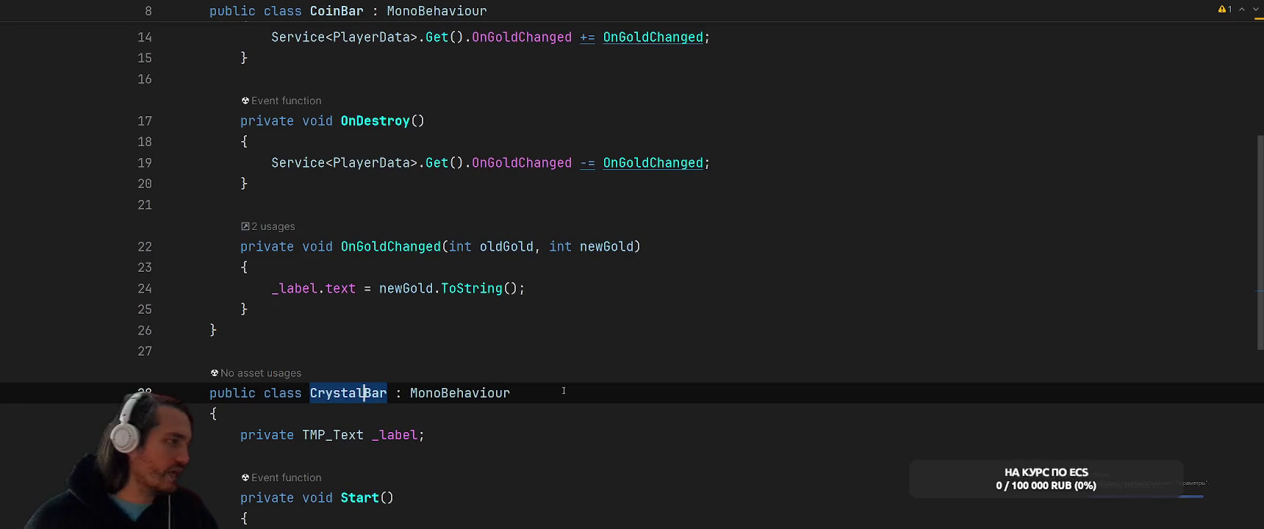
key(Down)
key(Return)
text(p)
key(BackSpace)
text([)
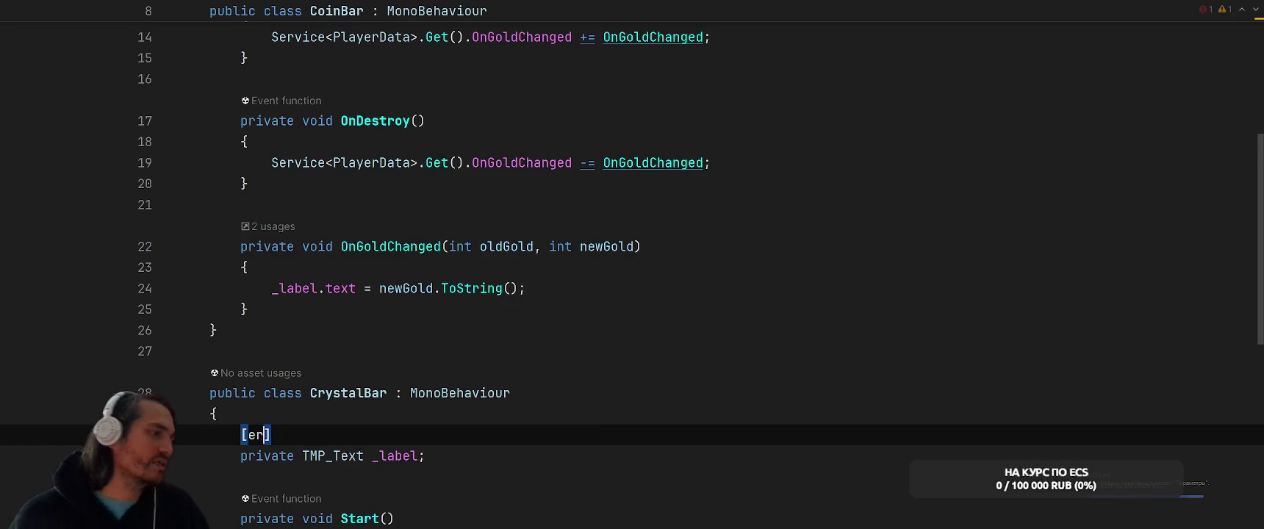
text(Seri)
key(Return)
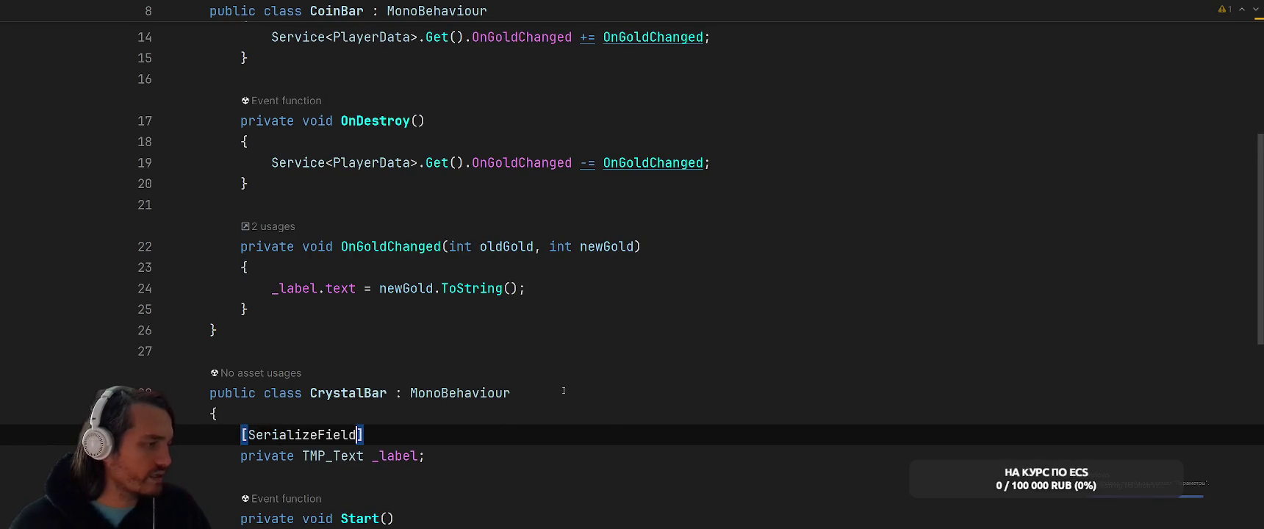
- Paste [SerializeField] above CoinBar's _label field too
scroll(460, 199, up, 5)
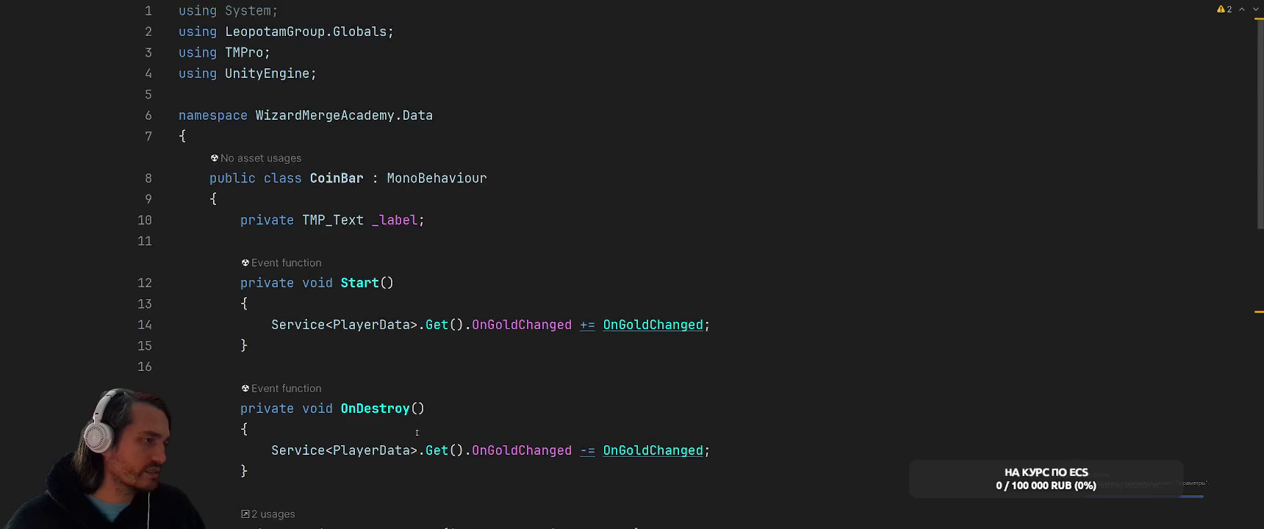
click(461, 199)
key(Return)
key(ctrl+v)
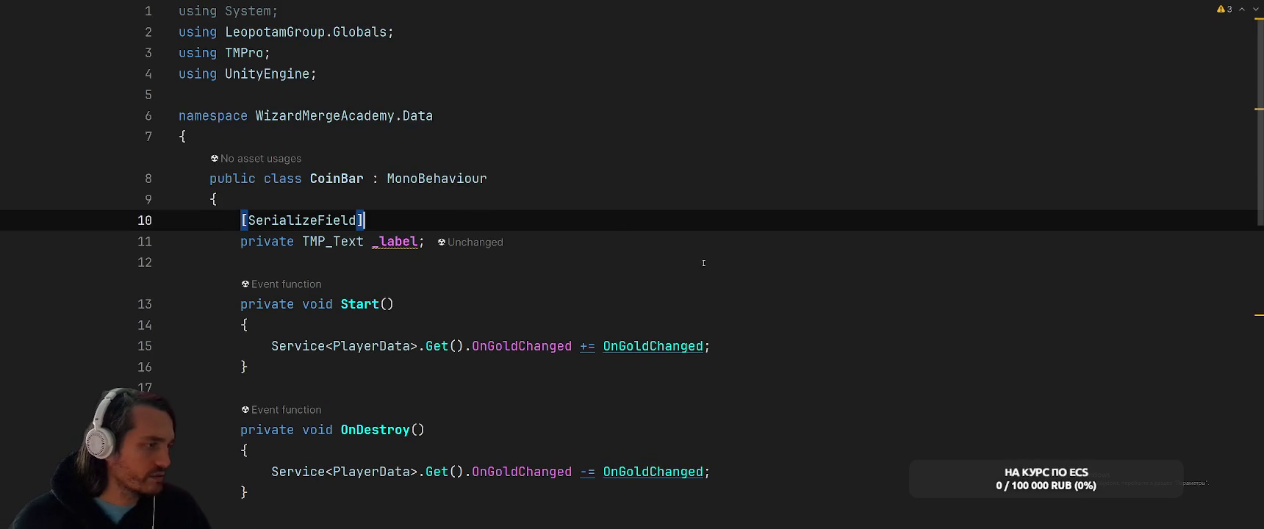
- Move the CrystalBar class into its own file, CrystalBar.cs
scroll(703, 262, down, 10)
click(358, 199)
key(alt+Return)
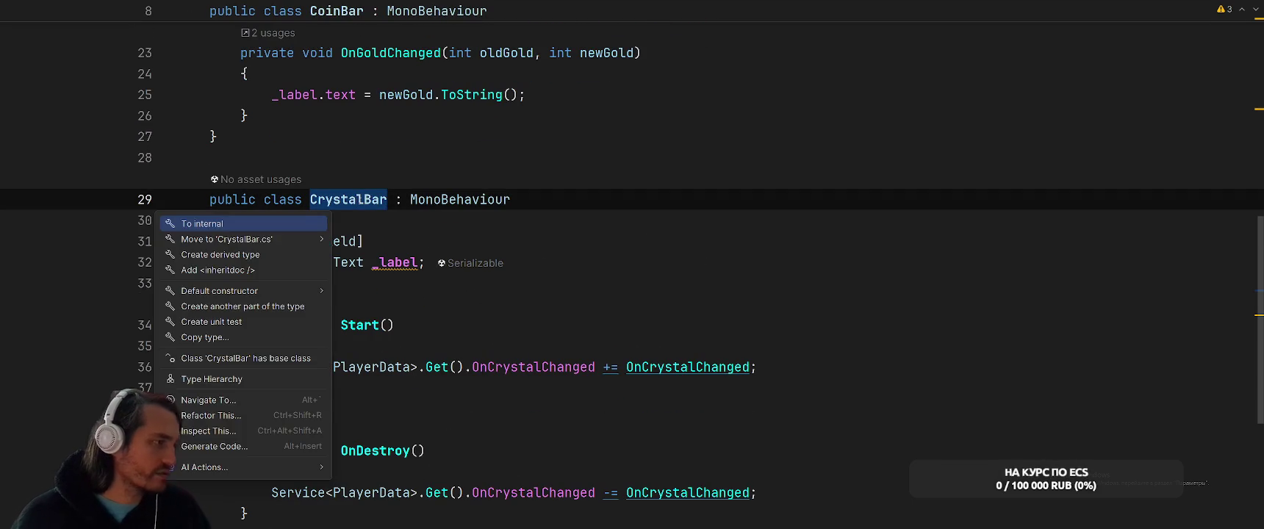
key(Down)
key(Right)
key(Return)
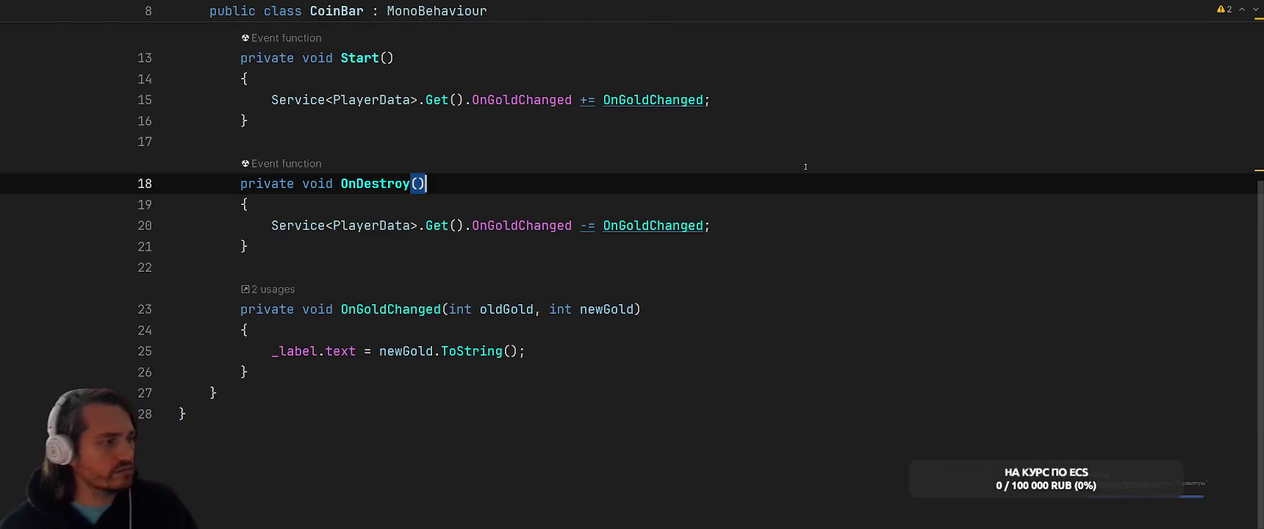
key(alt+Tab)
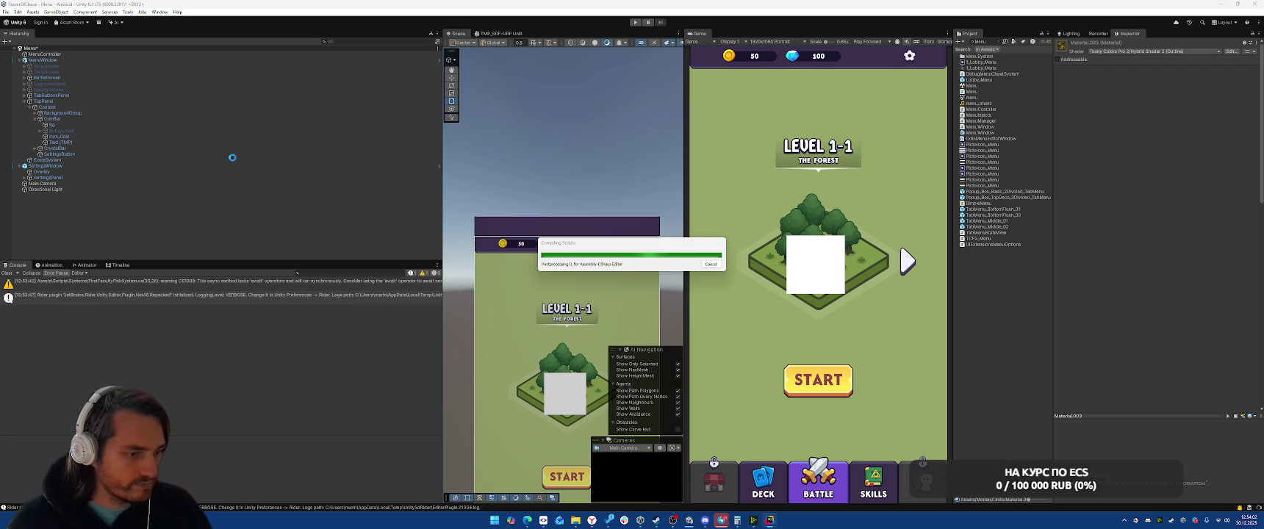
- After compilation finishes, close the Calculator window and clear the Console
click(737, 520)
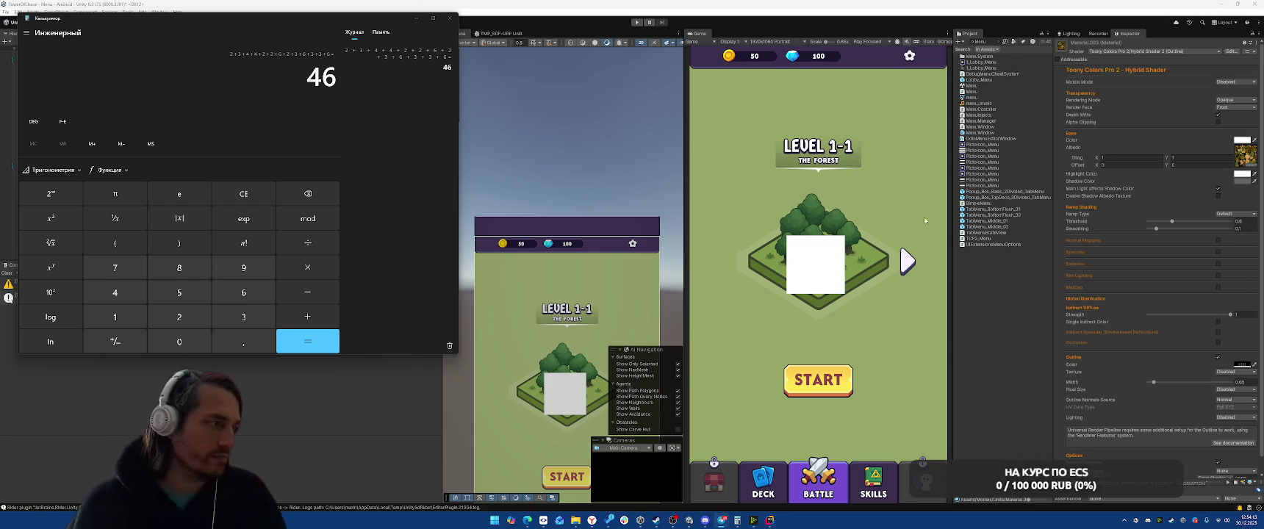
click(450, 18)
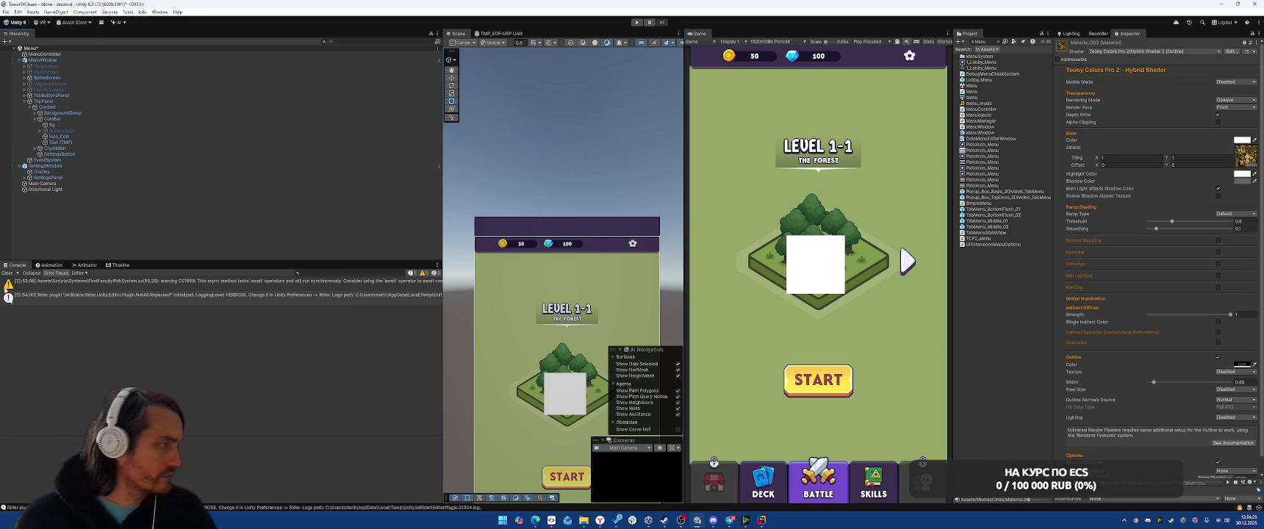
click(15, 272)
click(245, 191)
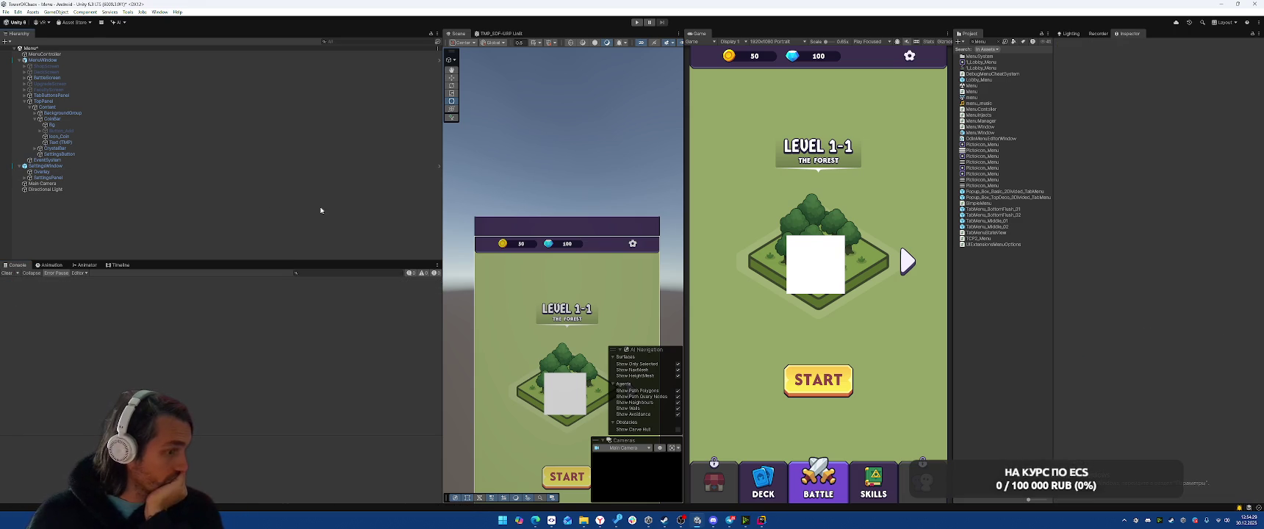
- Open the MenuWindow prefab and collapse the Deck, Battle, Upgrade and Faculty screens
click(45, 59)
click(1235, 73)
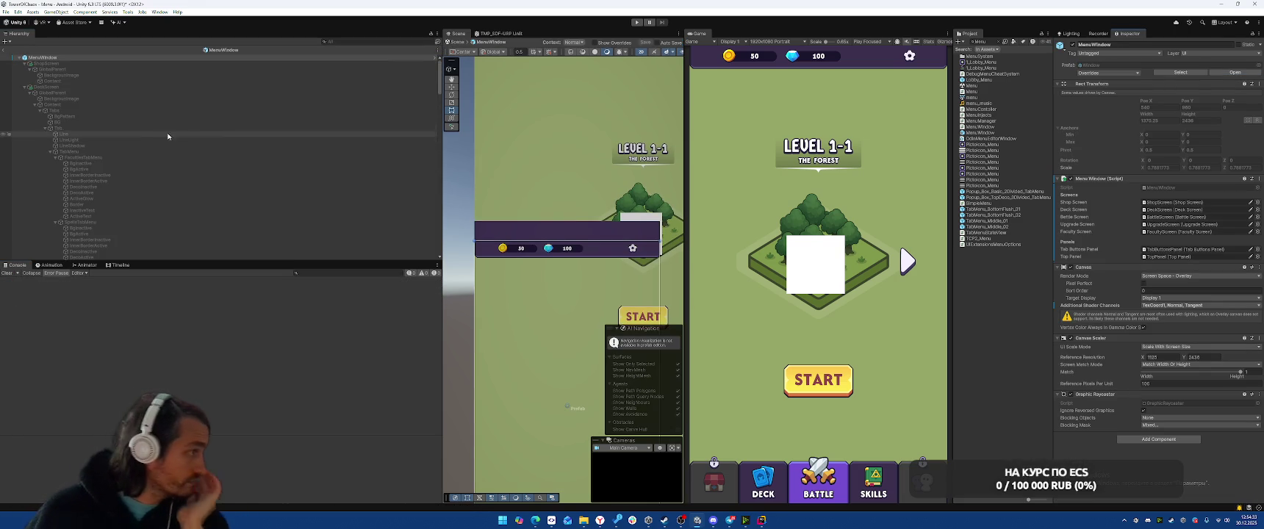
click(26, 88)
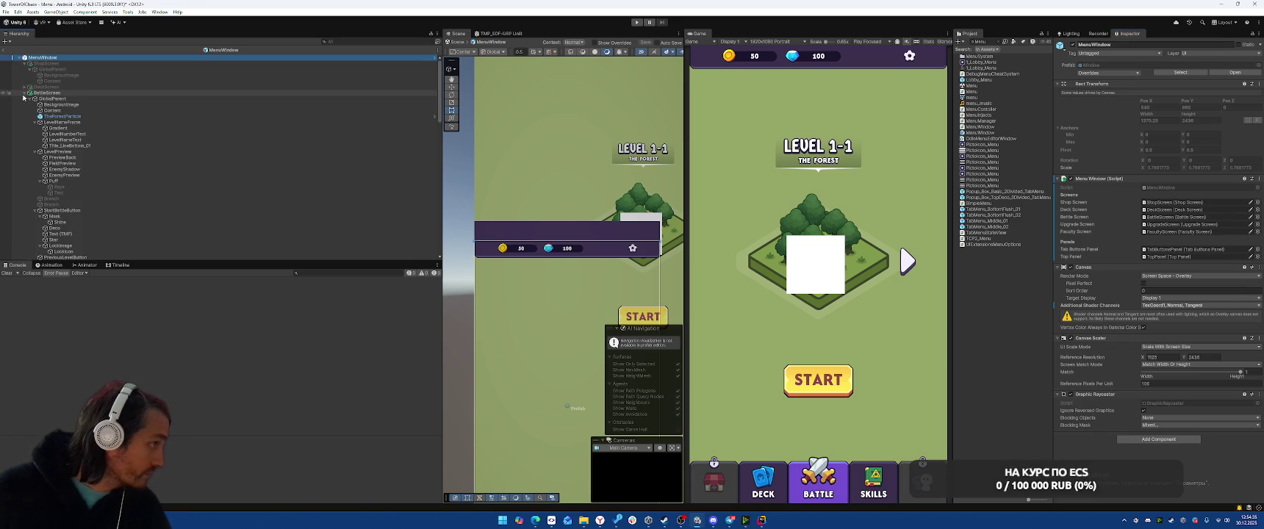
click(25, 92)
click(25, 98)
click(25, 104)
scroll(82, 189, down, 3)
- Add the Coin Bar script to CoinBar and link its Label to the coin text
click(53, 160)
click(1159, 155)
text(coin)
key(Return)
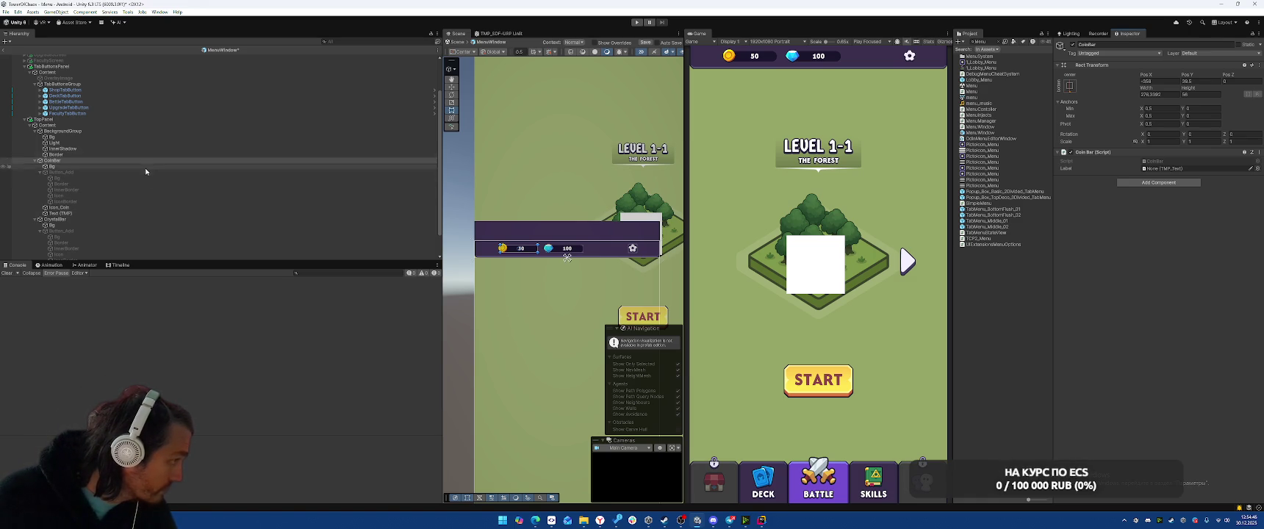
drag(58, 214, 1076, 199)
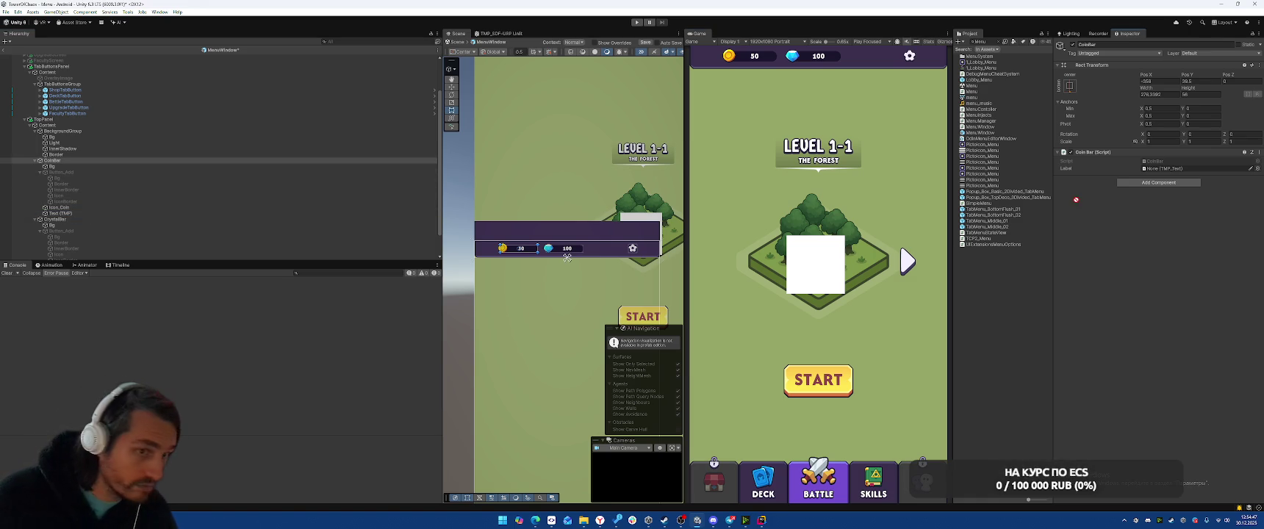
scroll(147, 184, down, 2)
- Add the Crystal Bar script to the CrystalBar object
click(55, 192)
click(1141, 155)
text(Cr)
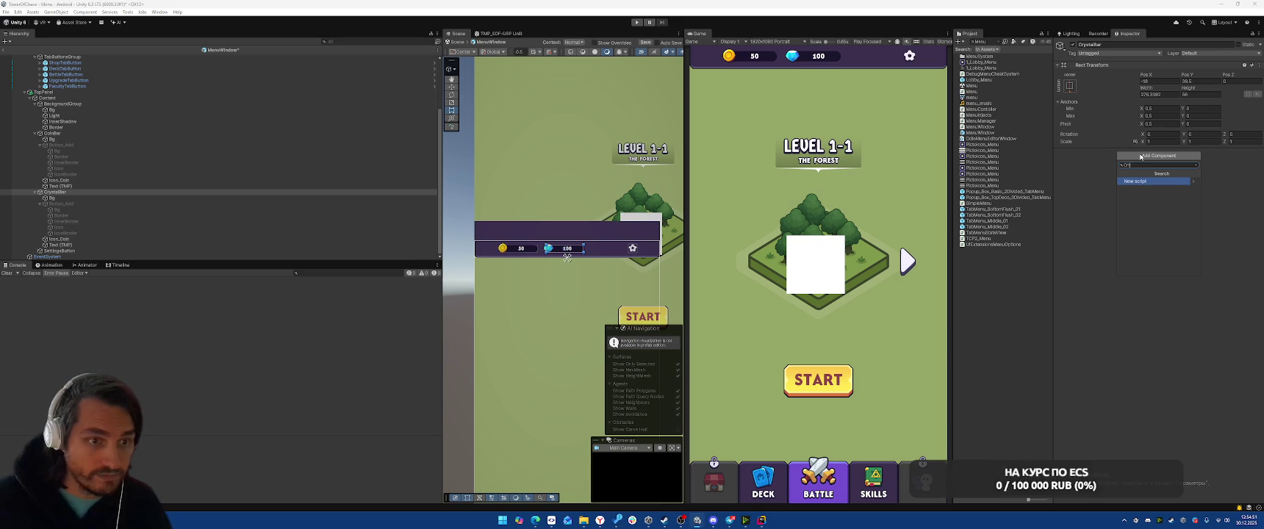
text(ystal)
key(Return)
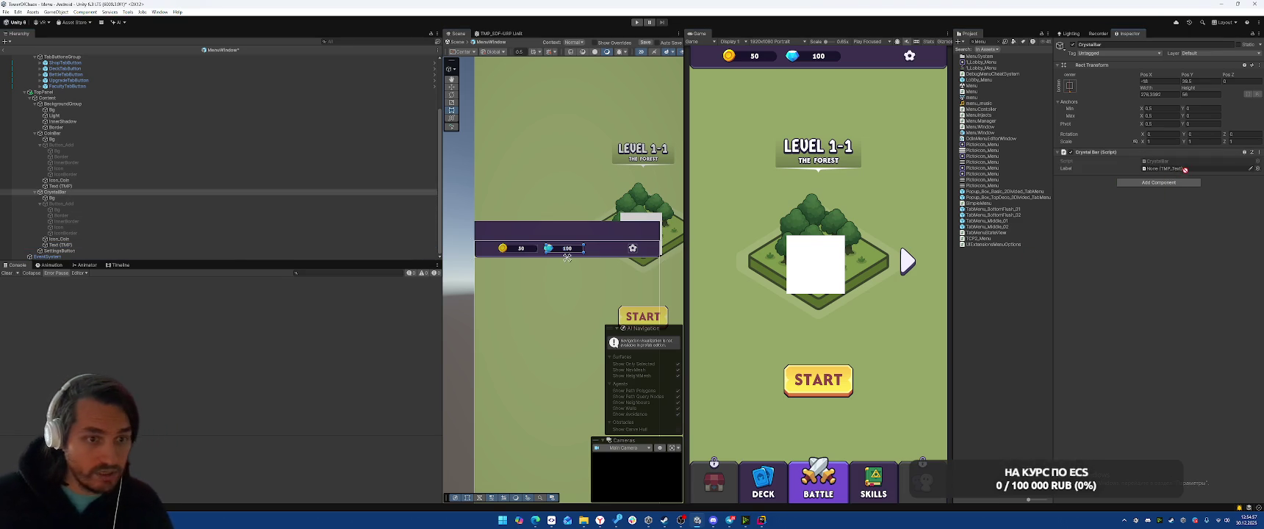
- In CrystalBar's Start, extract a playerData variable and call OnCrystalChanged with current crystals
double_click(1161, 161)
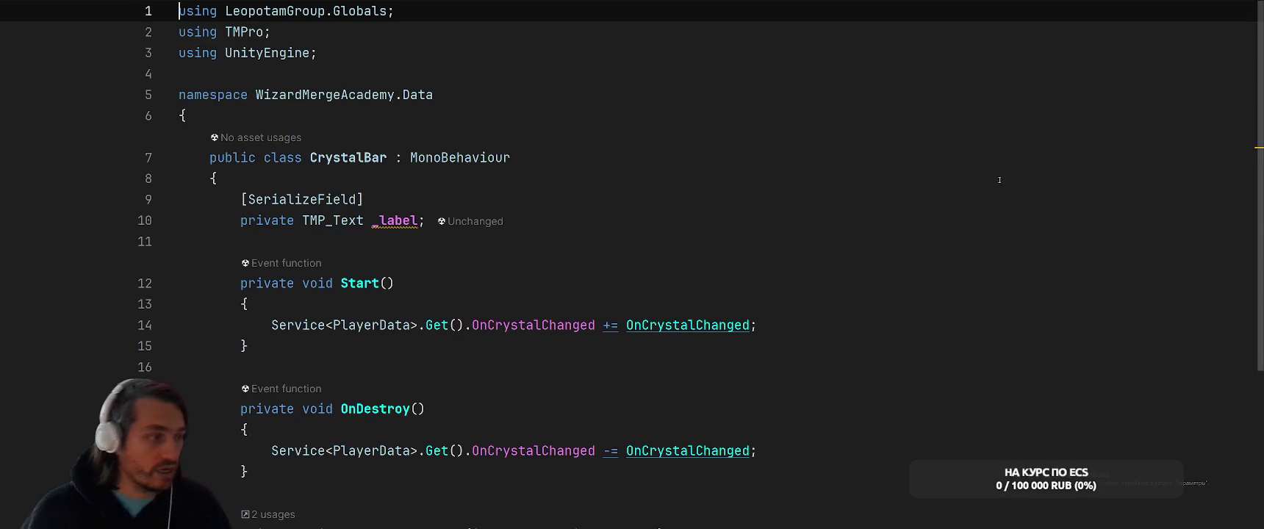
click(799, 325)
key(Return)
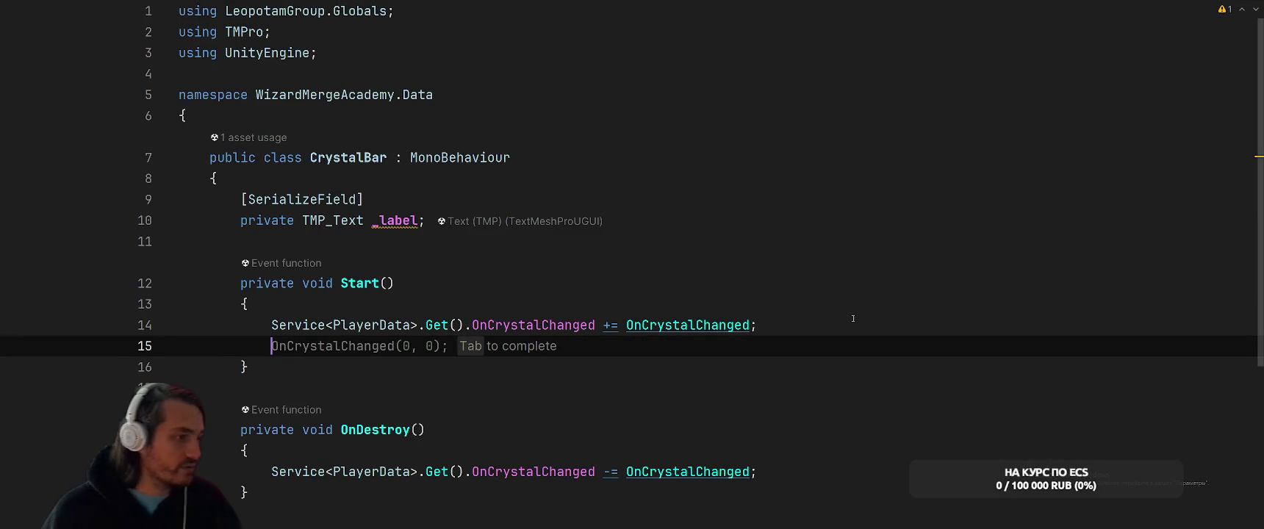
key(Escape)
scroll(308, 334, down, 1)
drag(272, 263, 468, 256)
key(ctrl+alt+v)
key(Return)
key(Return)
click(721, 278)
key(Return)
text(OnC)
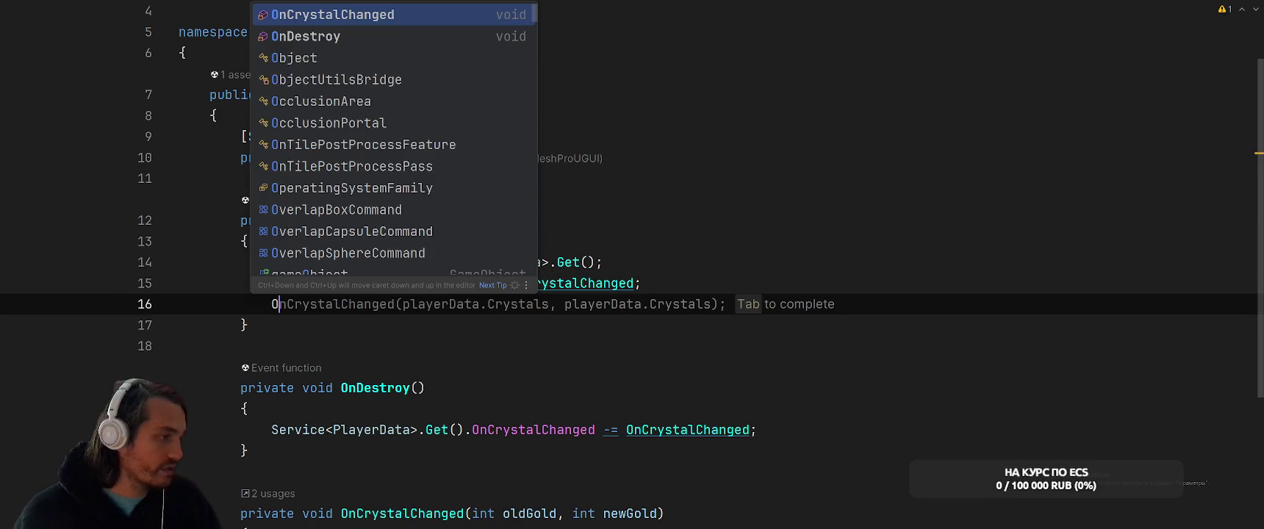
key(Tab)
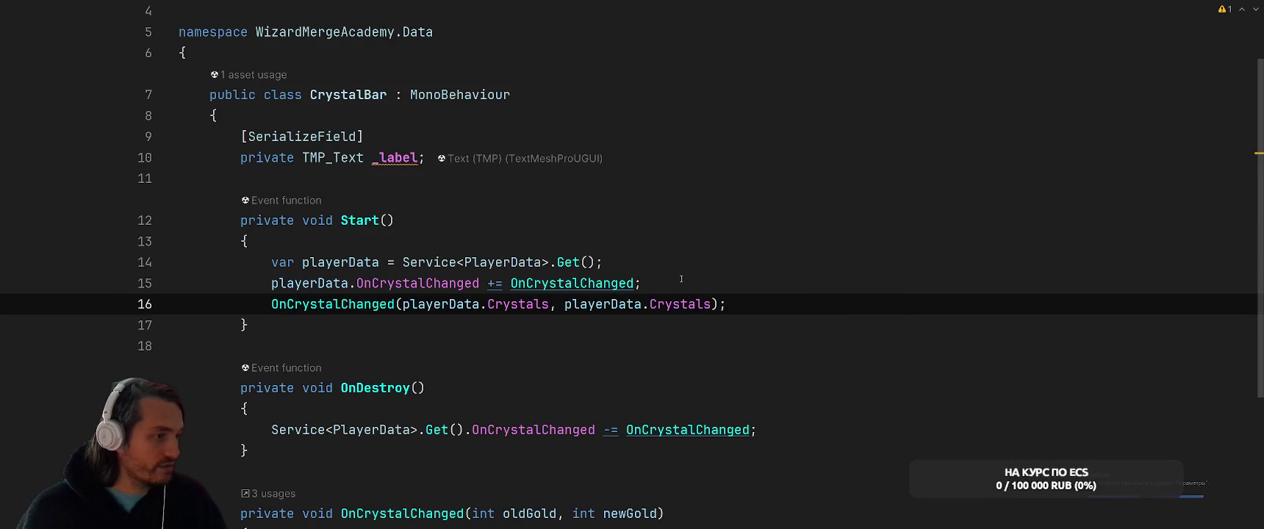
- Do the same in CoinBar.cs: extract playerData and call OnGoldChanged with current gold
key(ctrl+t)
text(CoinBar)
key(Return)
scroll(734, 225, up, 3)
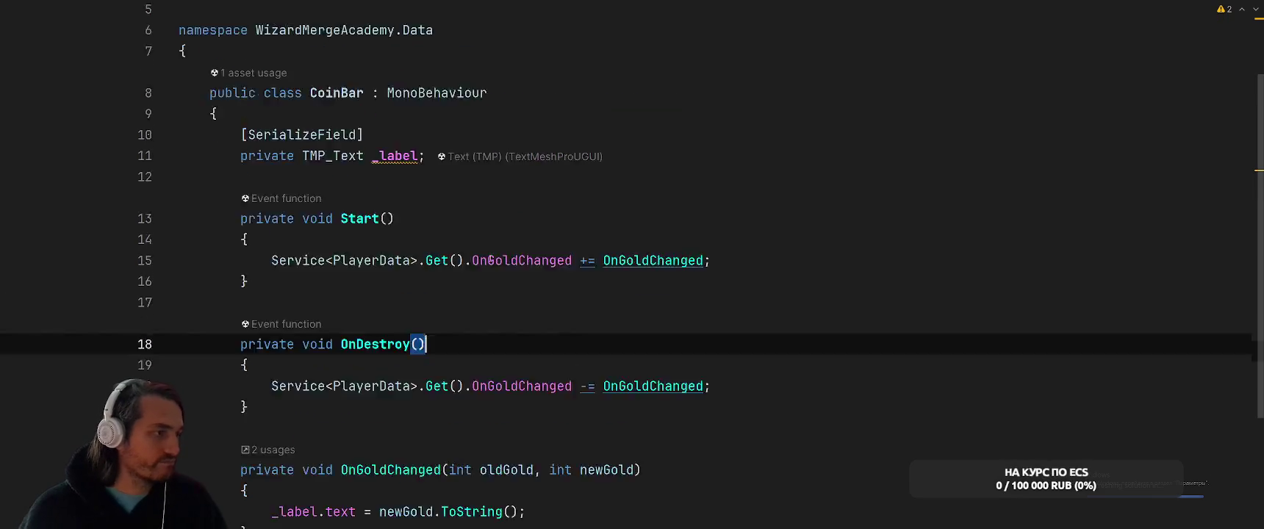
drag(271, 288, 464, 288)
key(ctrl+alt+v)
key(Return)
key(Return)
key(Return)
text(On)
key(Tab)
click(880, 293)
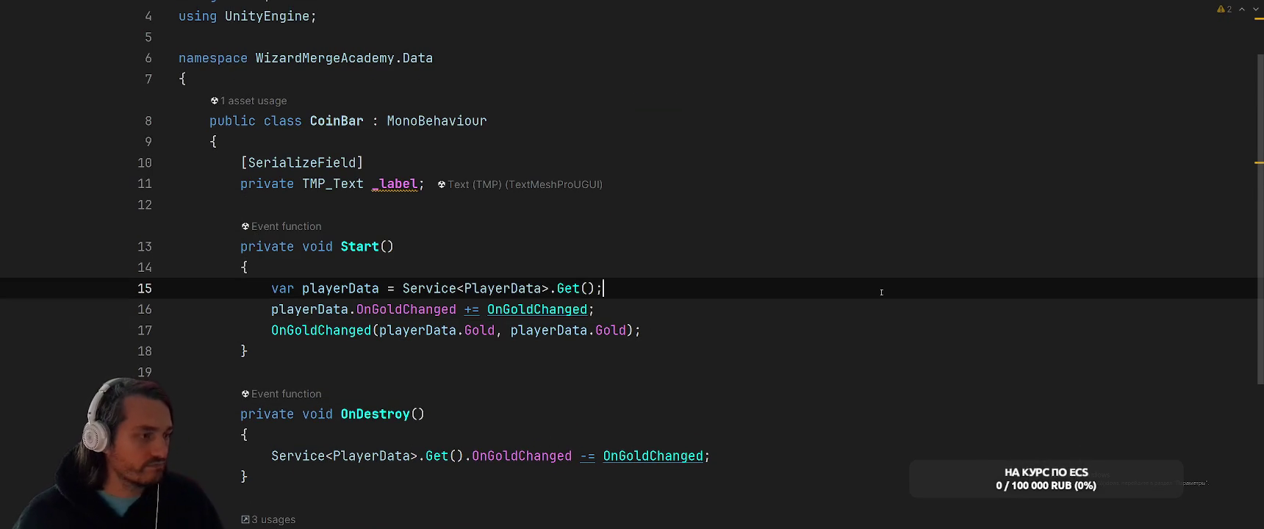
click(850, 247)
key(alt+Tab)
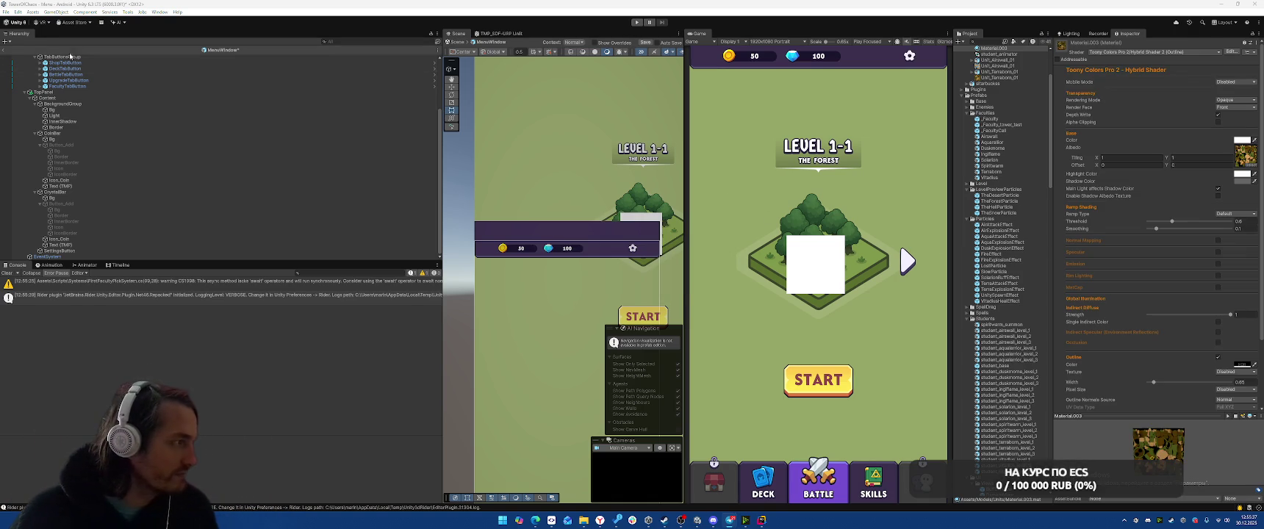
- Save and leave the MenuWindow prefab, stop Play mode, and load Assets/Scenes/Boot
click(5, 50)
click(608, 271)
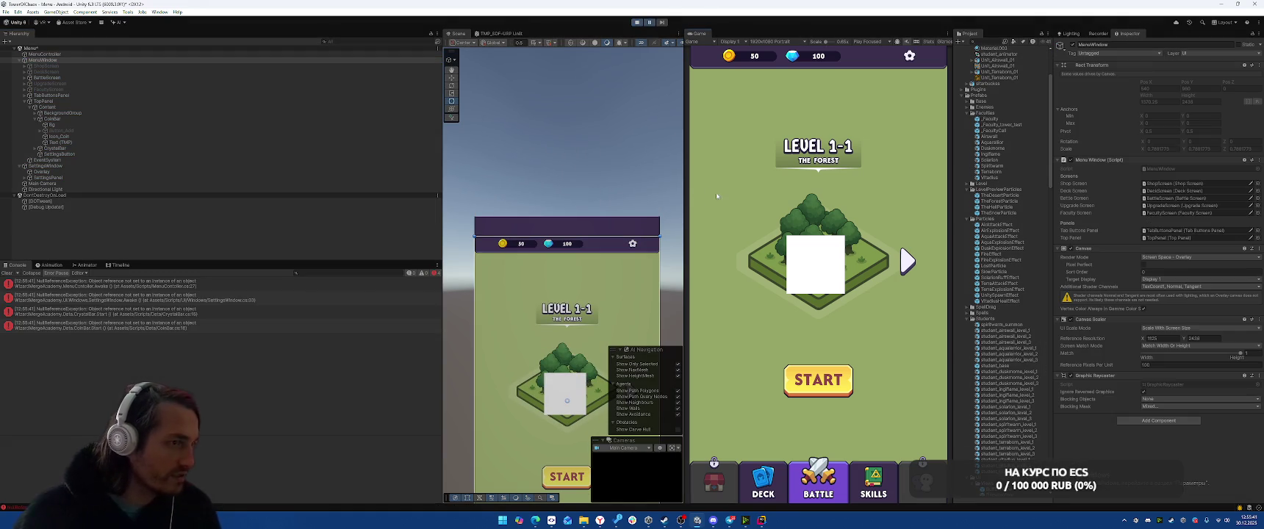
key(ctrl+p)
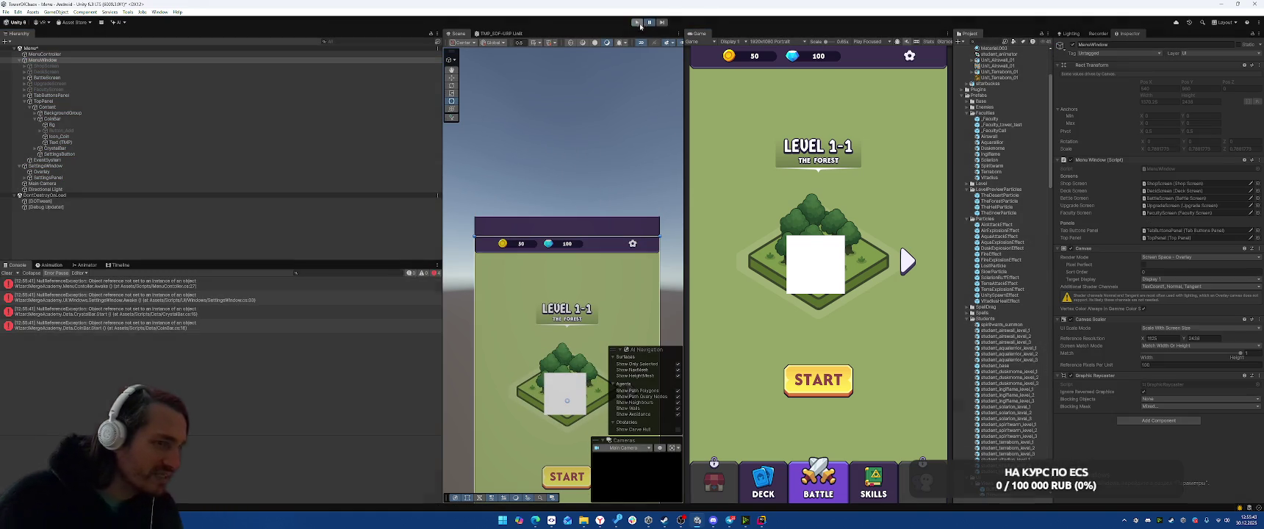
click(967, 95)
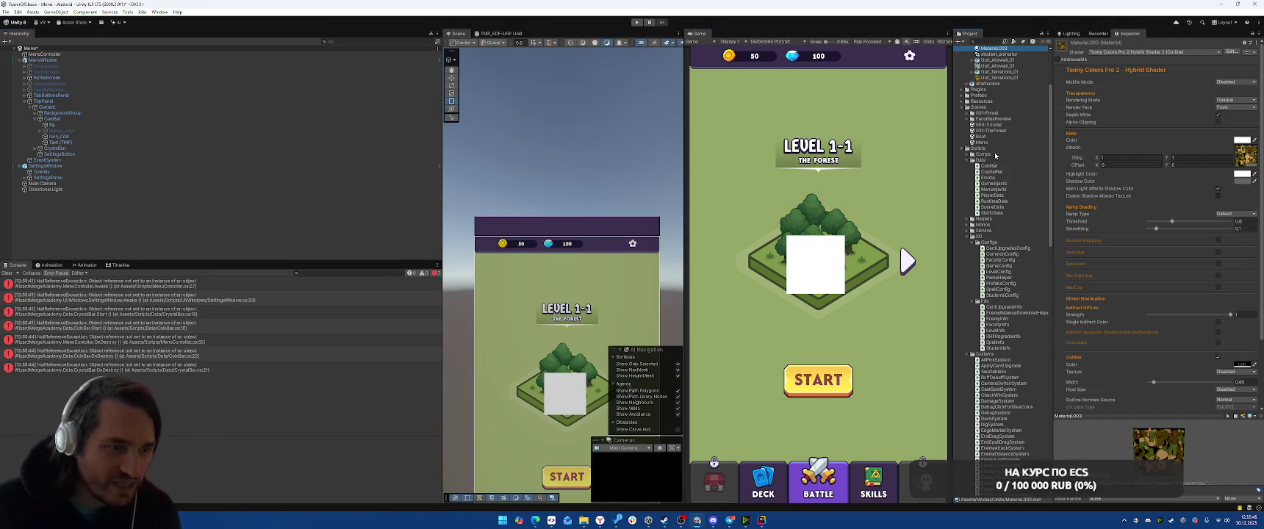
double_click(982, 136)
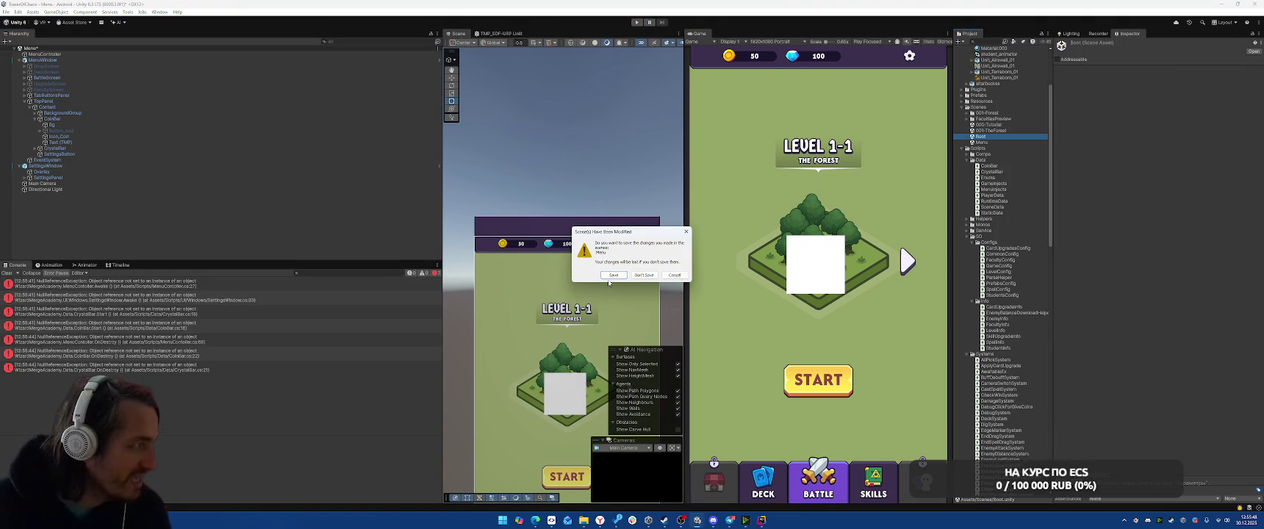
click(613, 275)
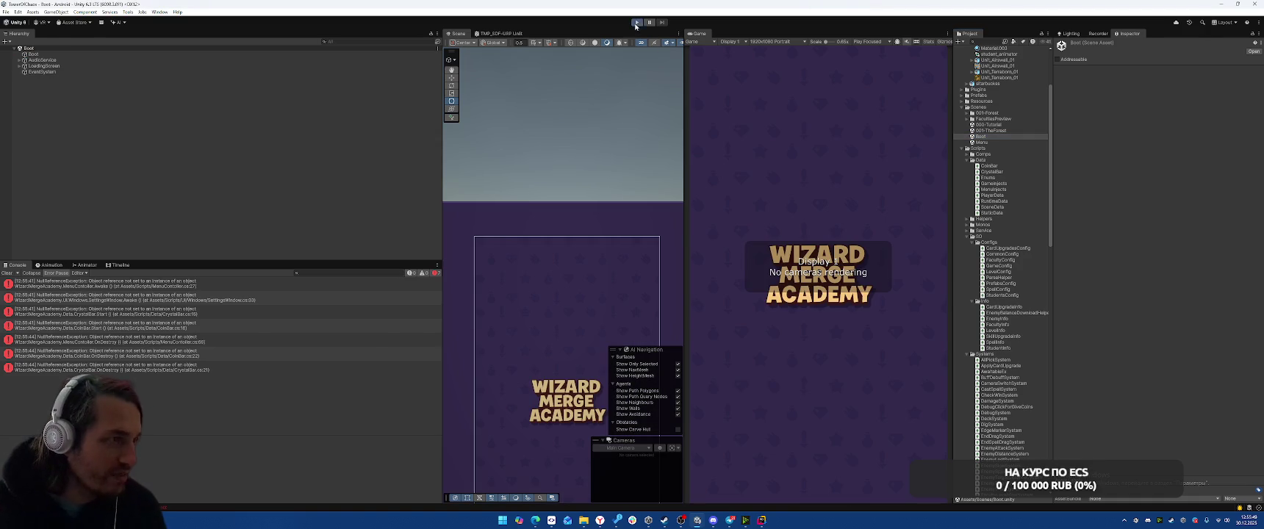
- Play the forest level with Terraborn on the castle and Frozen Blast, then collect the victory reward
click(637, 23)
click(822, 385)
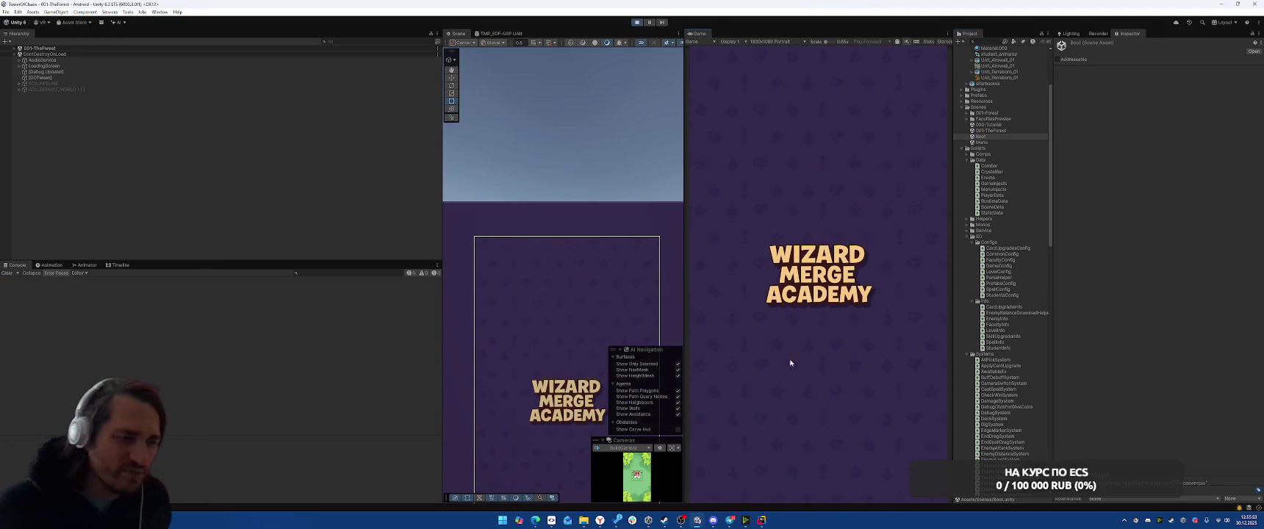
click(750, 280)
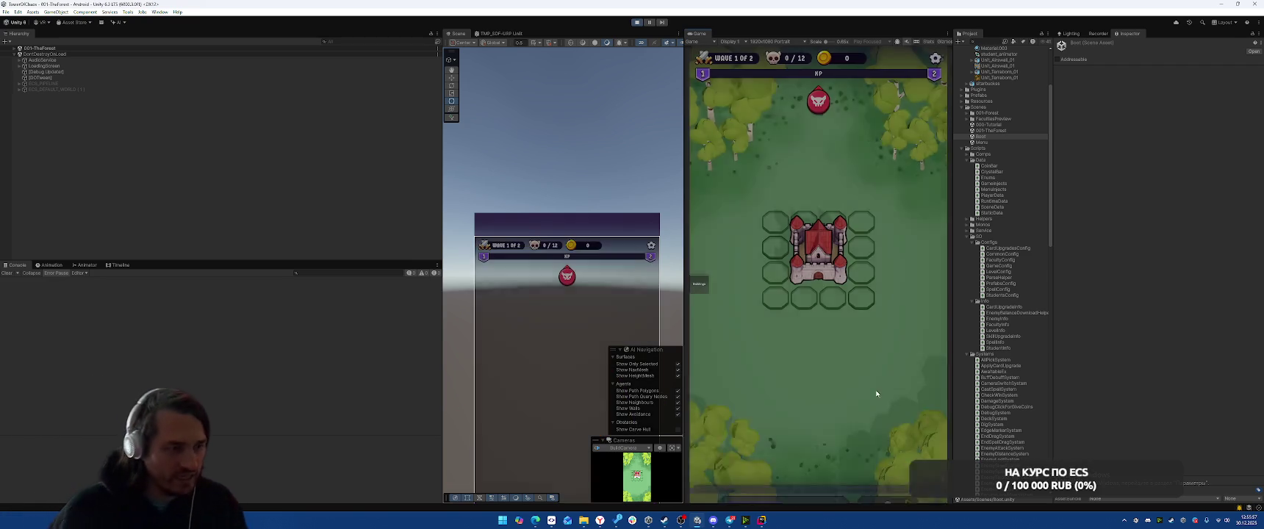
drag(760, 409, 816, 250)
click(886, 452)
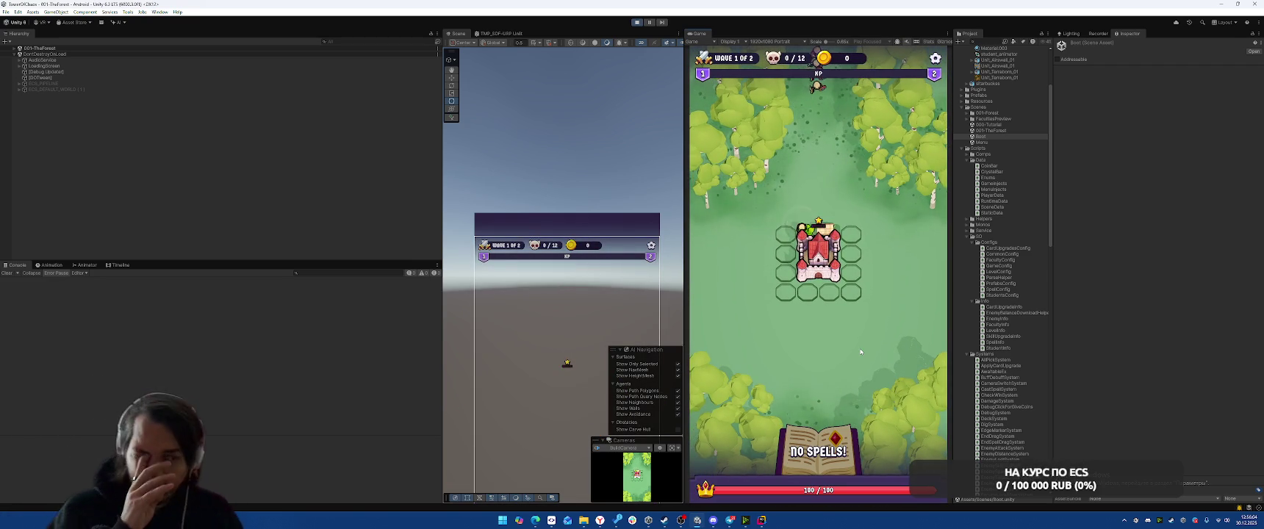
click(827, 304)
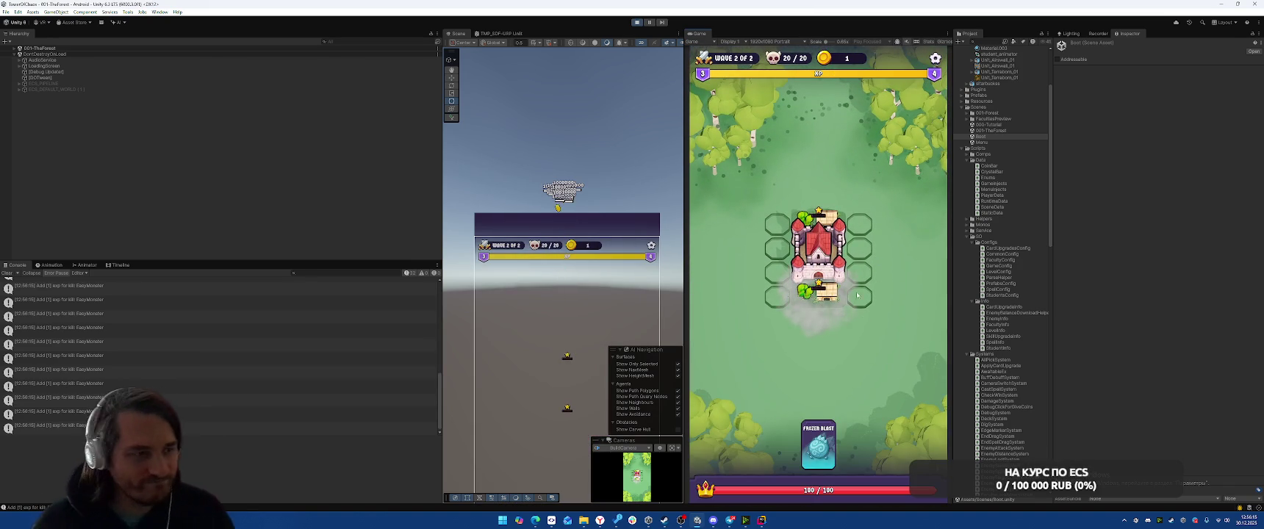
click(817, 336)
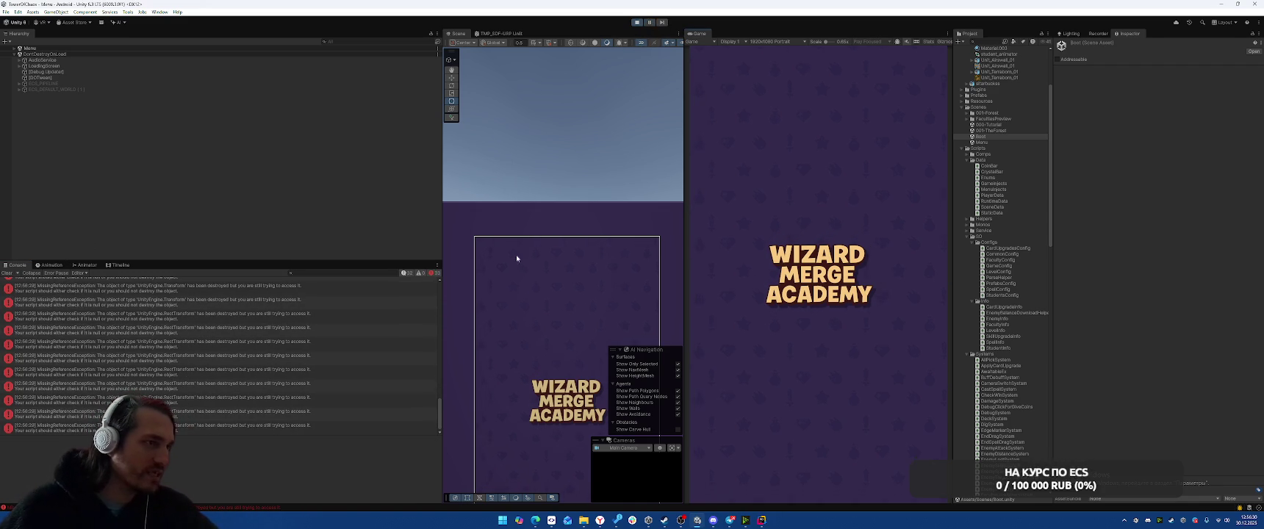
- Read the stack trace of one of the logged Console errors
click(265, 372)
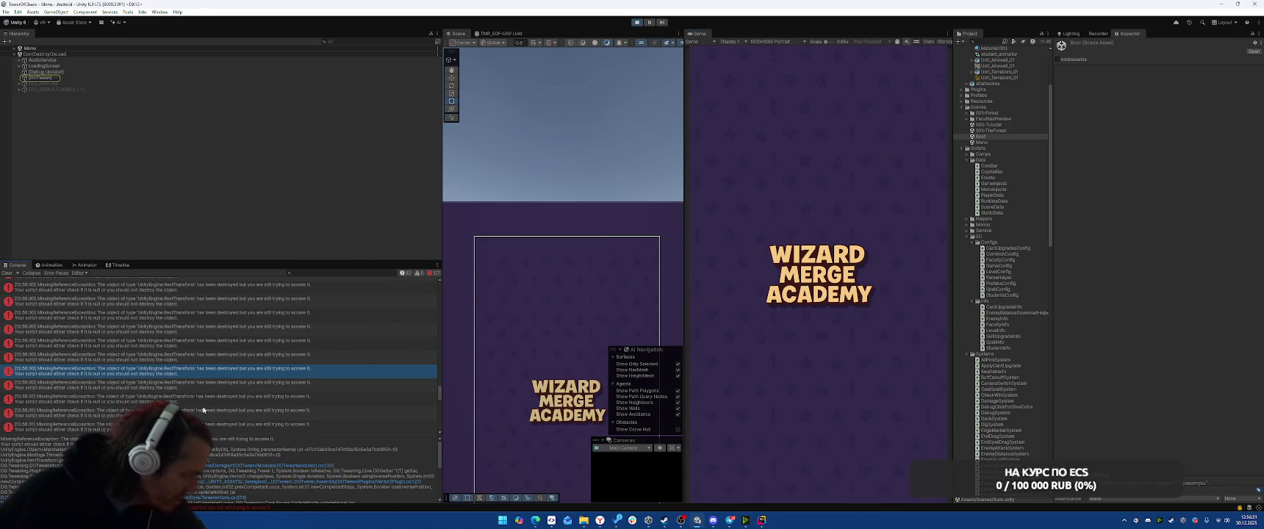
scroll(344, 467, down, 3)
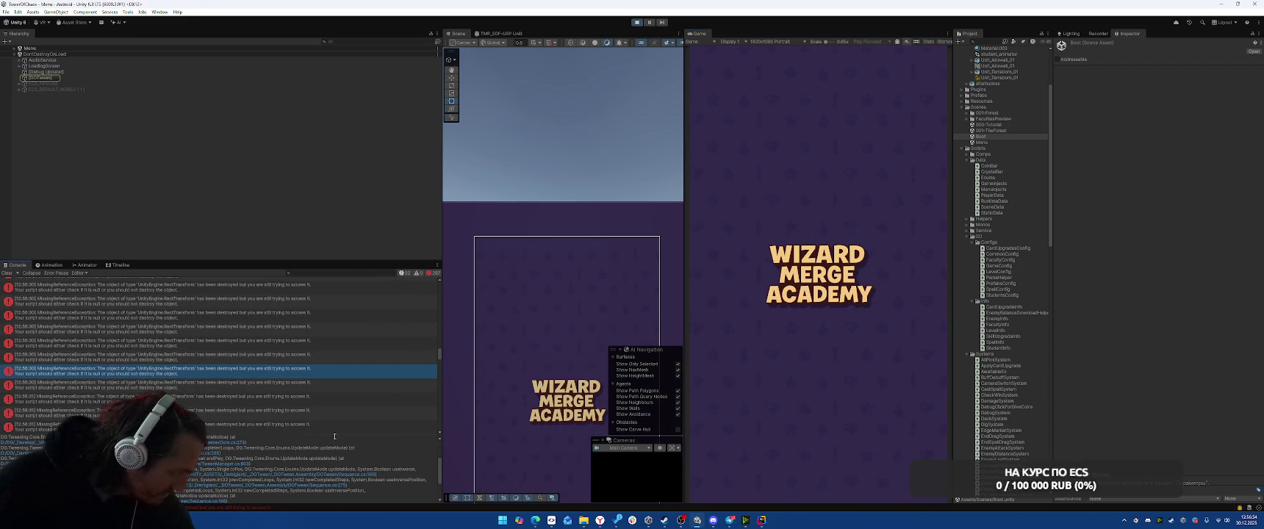
scroll(323, 470, down, 3)
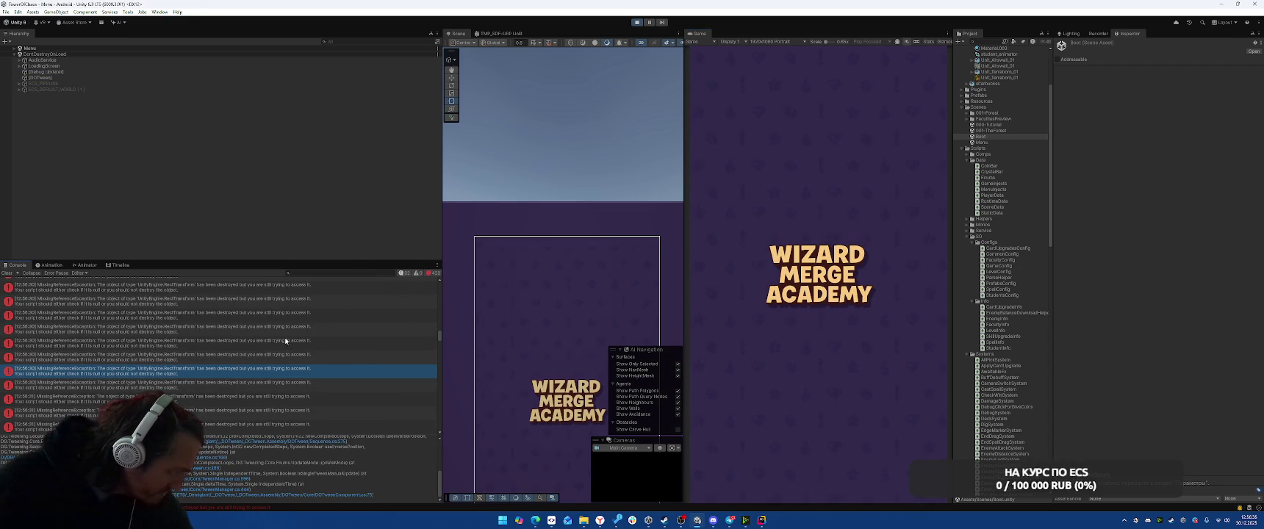
scroll(294, 361, up, 3)
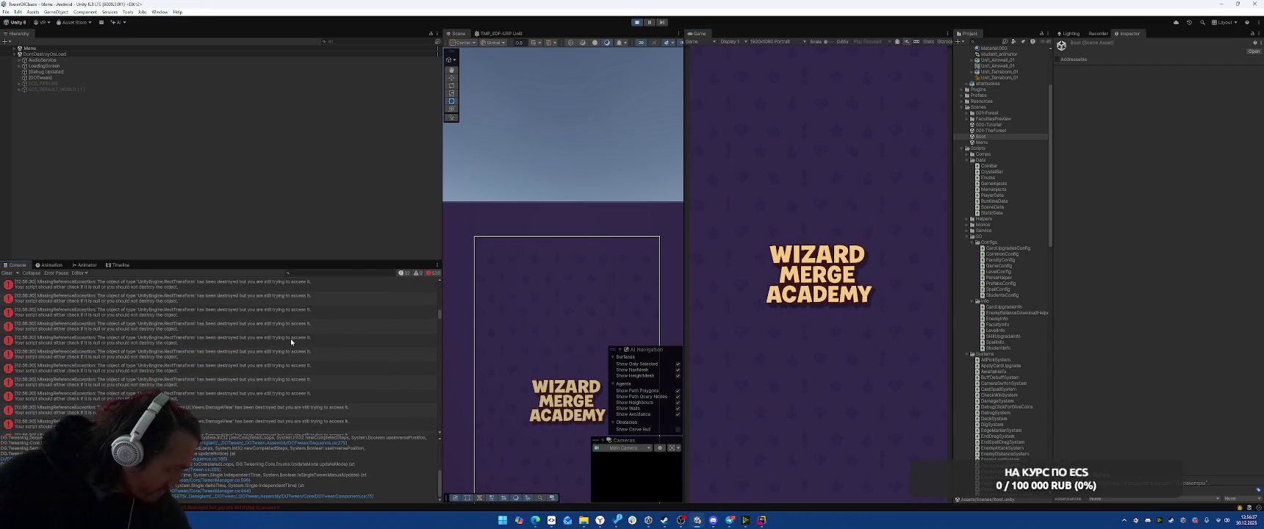
scroll(291, 342, up, 5)
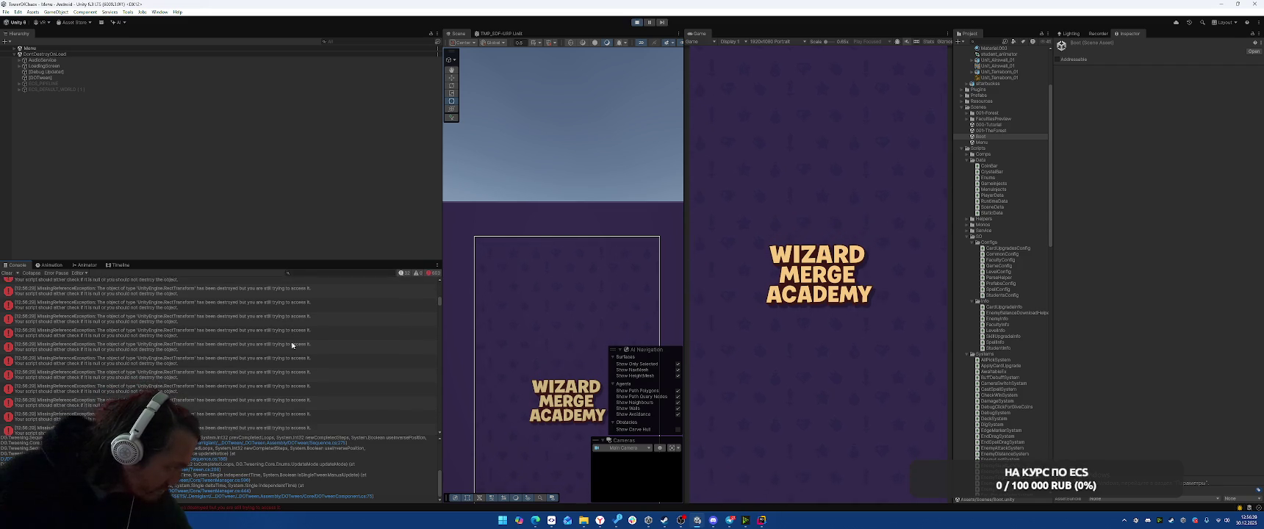
scroll(280, 344, up, 5)
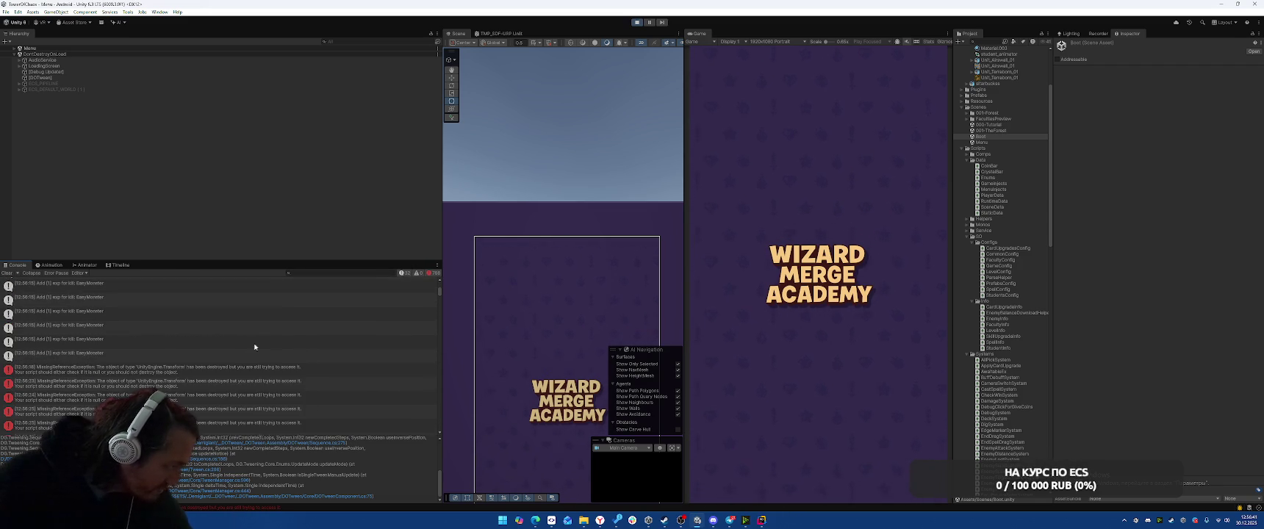
scroll(259, 341, up, 3)
- Examine the full stack trace of the 12:56:08 error
click(280, 326)
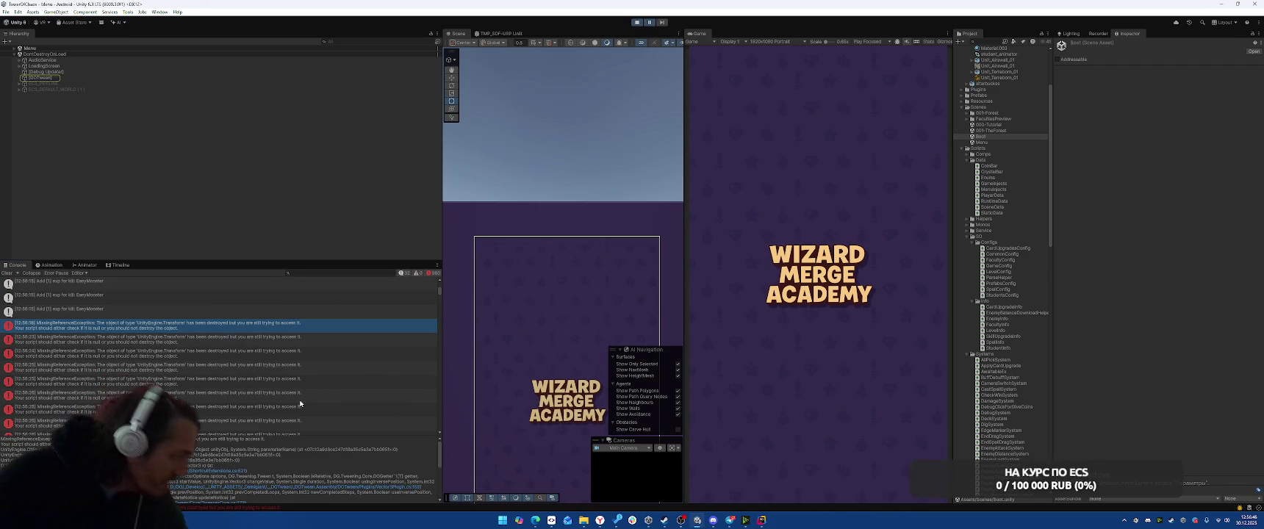
scroll(308, 393, down, 10)
scroll(316, 383, down, 5)
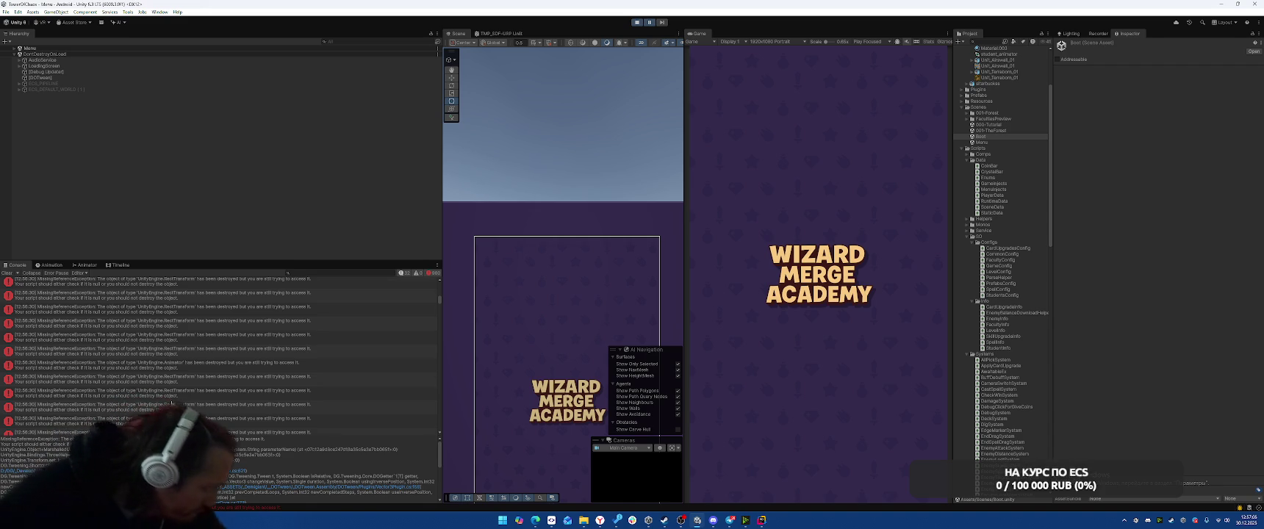
scroll(270, 453, down, 2)
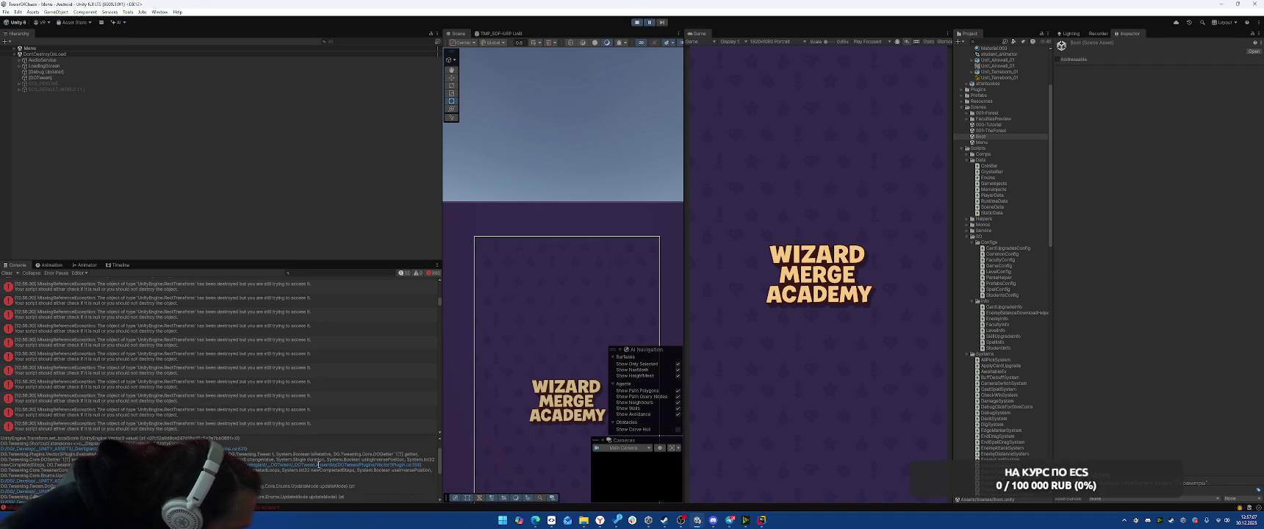
scroll(331, 448, down, 2)
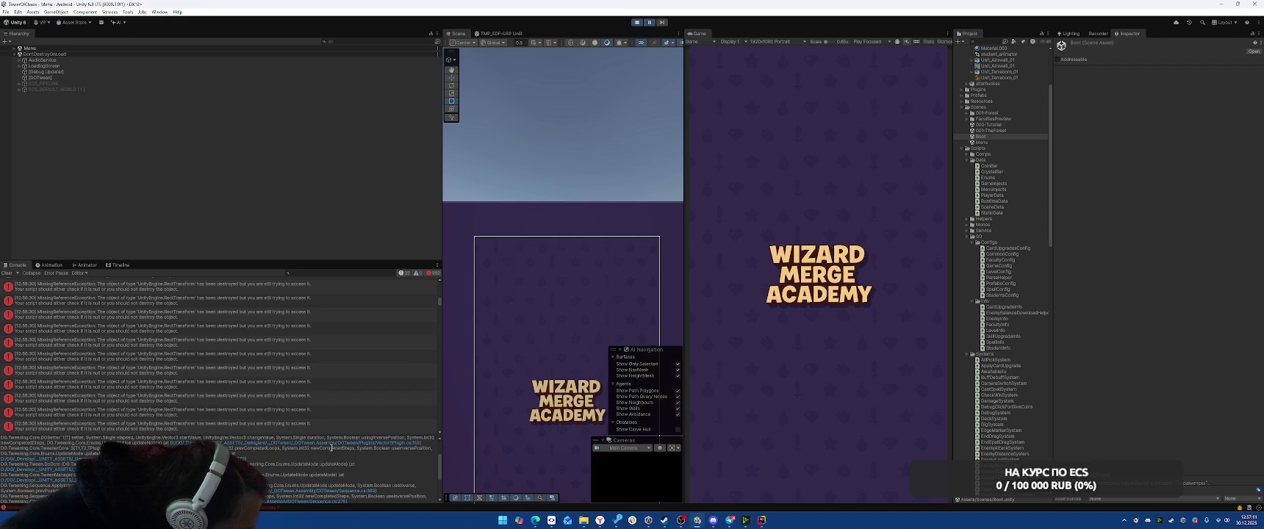
scroll(332, 448, up, 5)
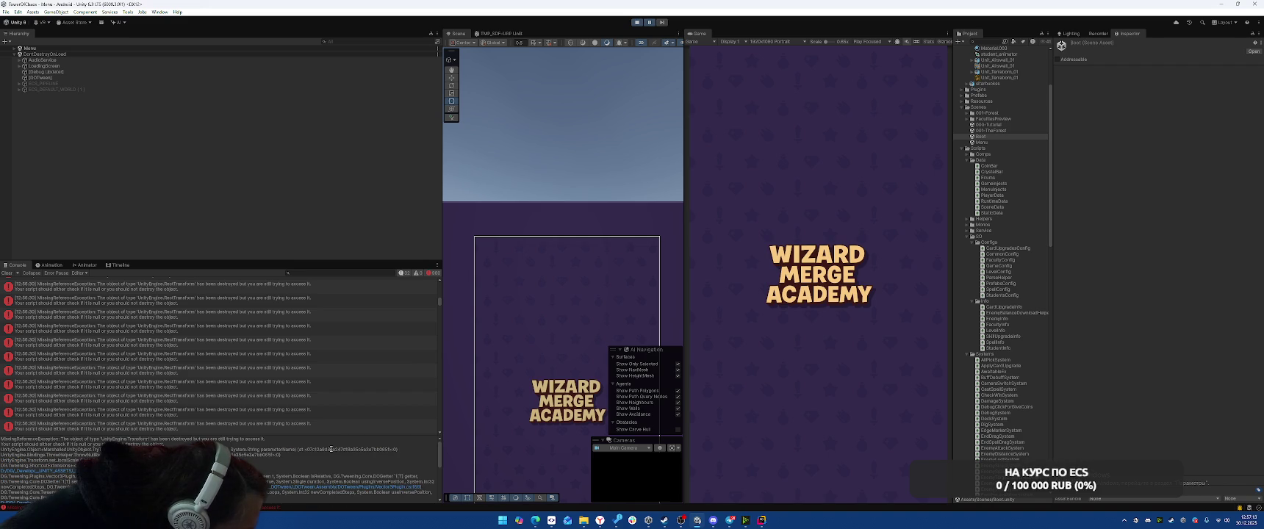
scroll(287, 337, down, 5)
mouse_move(439, 318)
mouse_down()
mouse_move(428, 392)
mouse_move(430, 294)
mouse_up()
- Filter the Console by 'Damage' and inspect the 12:56:40 destroyed-Animator error
click(321, 272)
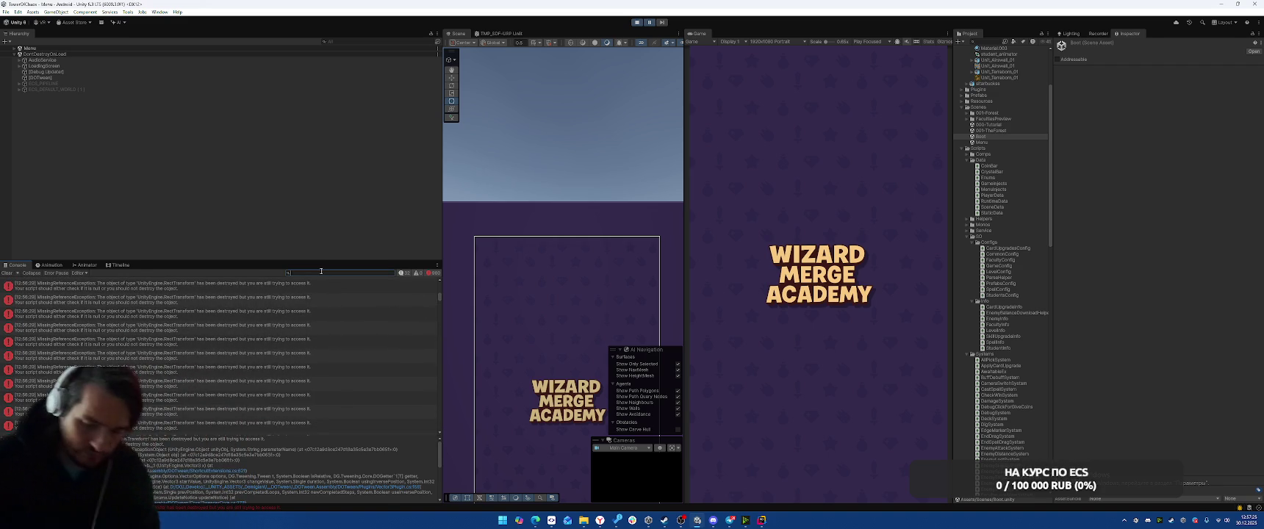
text(Damage)
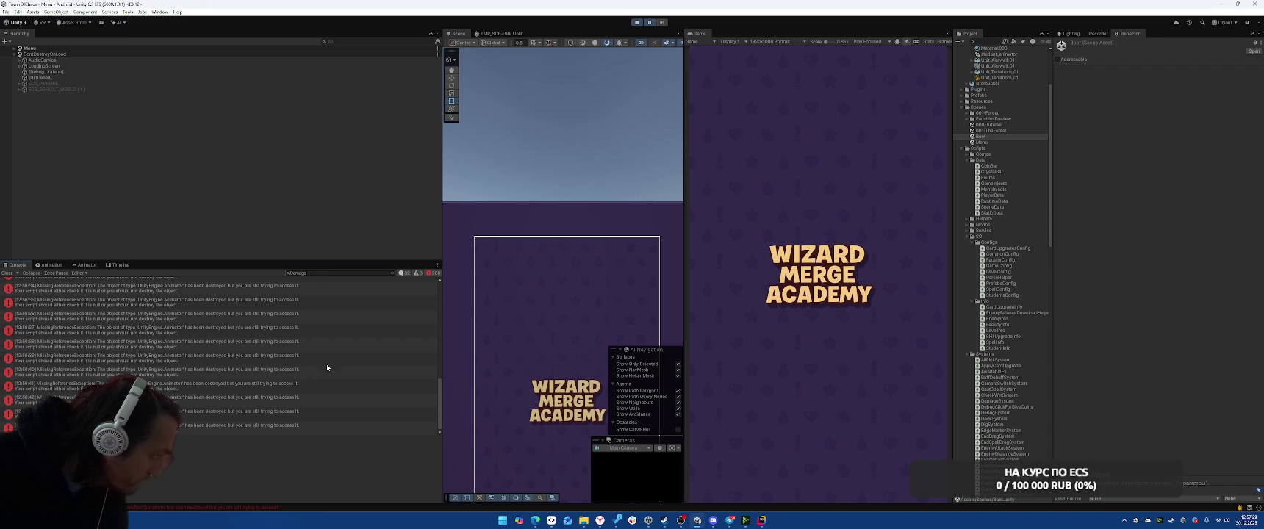
click(247, 373)
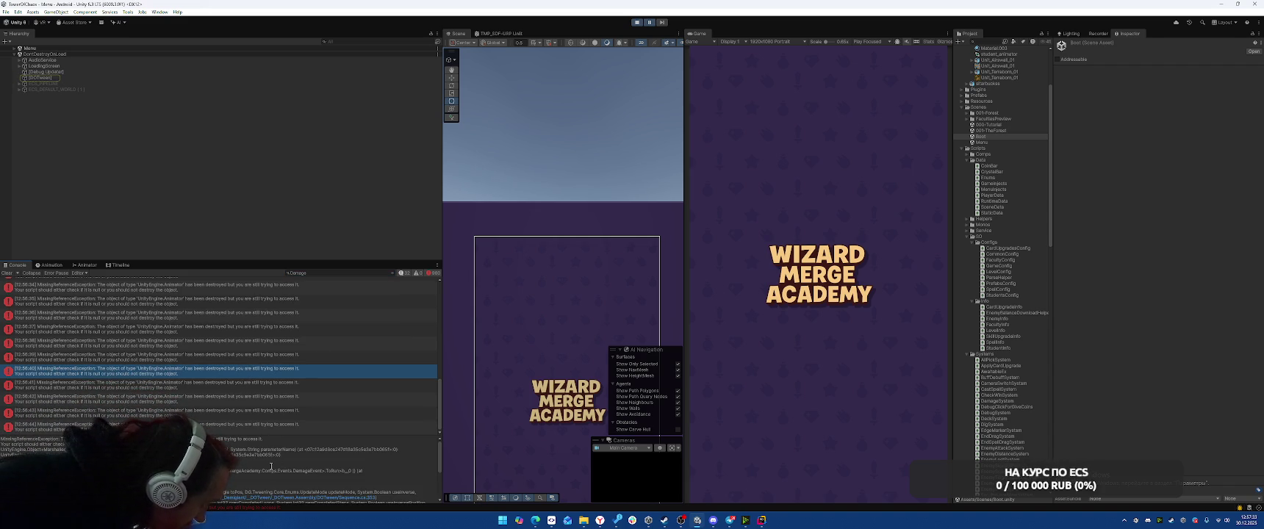
key(alt+Tab)
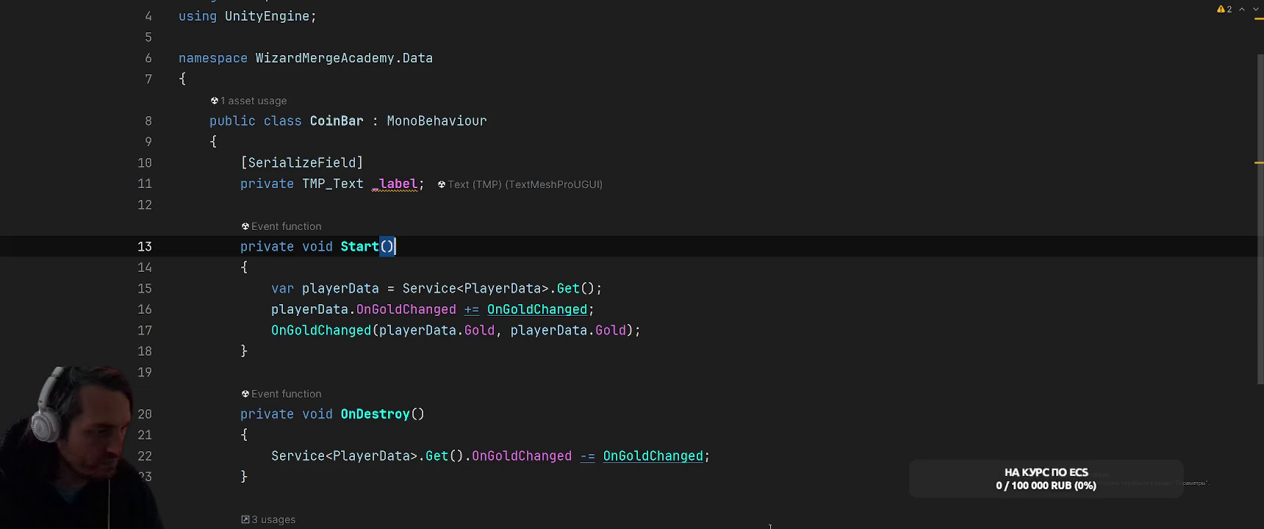
- Open DamageSystem.cs in Rider via Search Everywhere for 'DamageS'
click(810, 213)
key(shift)
key(shift)
text(DamageS)
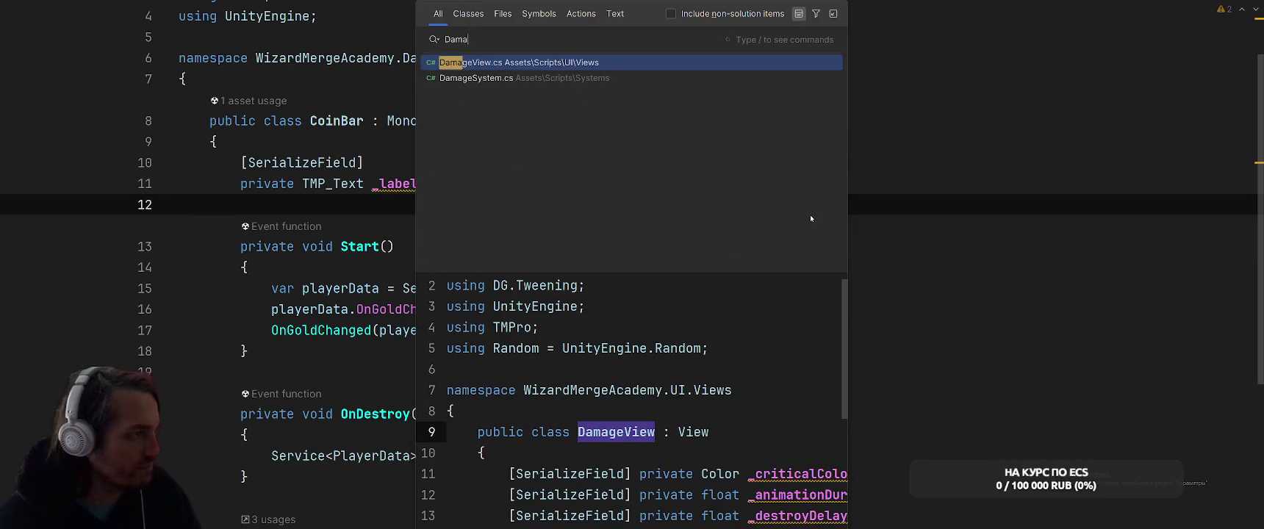
key(Escape)
key(alt+Tab)
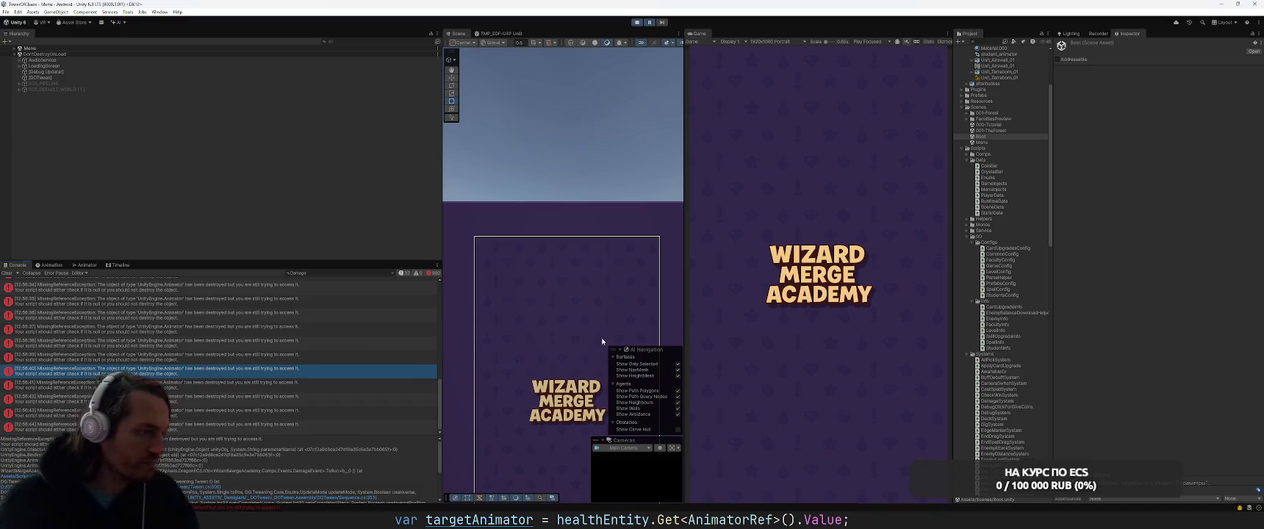
key(alt+Tab)
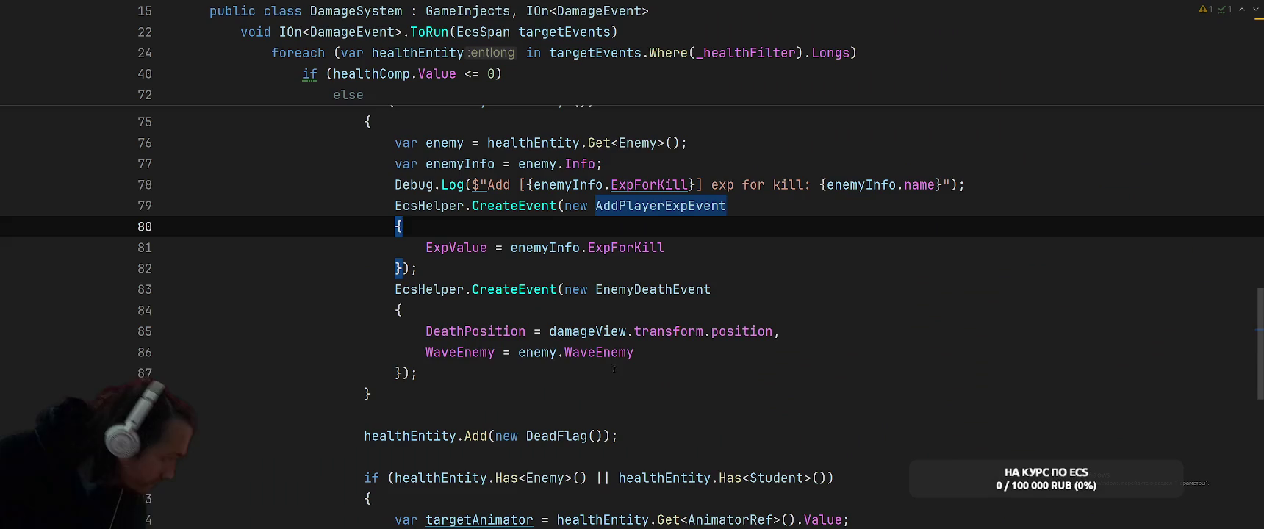
- Find 'animat' and go to the line 93 death-animation block, selecting SetAutoKill
key(ctrl+f)
text(animat)
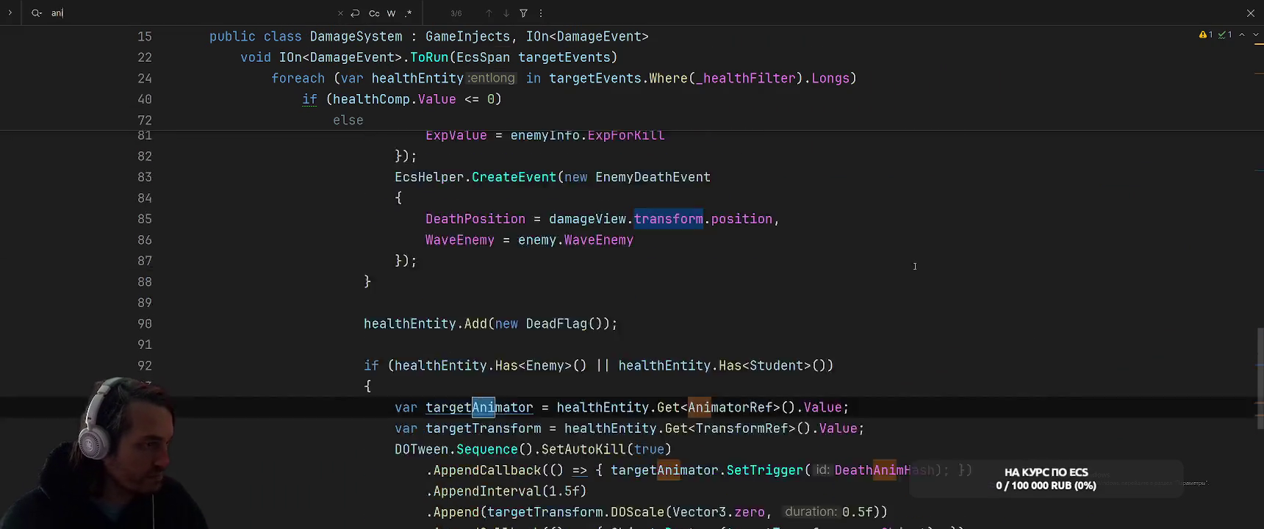
key(Escape)
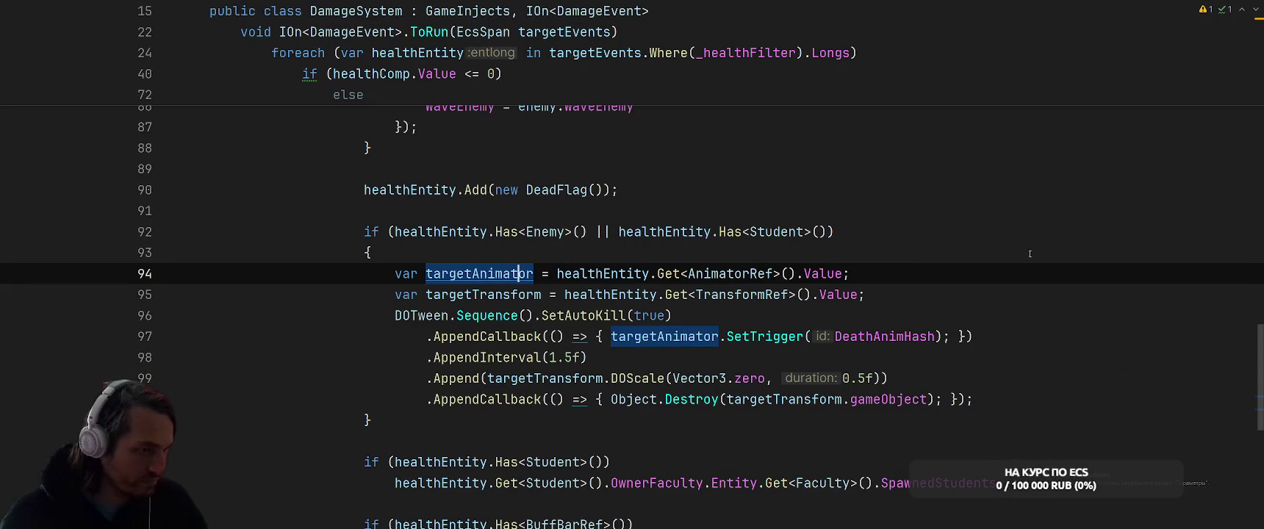
click(1024, 252)
scroll(995, 264, down, 1)
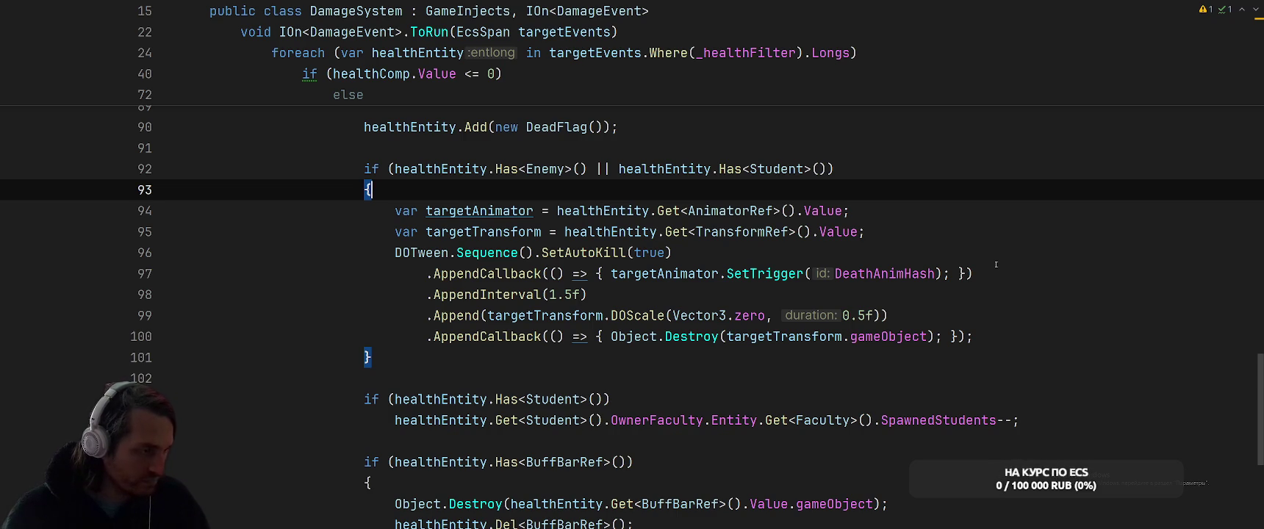
double_click(592, 252)
- Replace SetAutoKill with SetTarget(targetTransform) on the death sequence
text(SetTa)
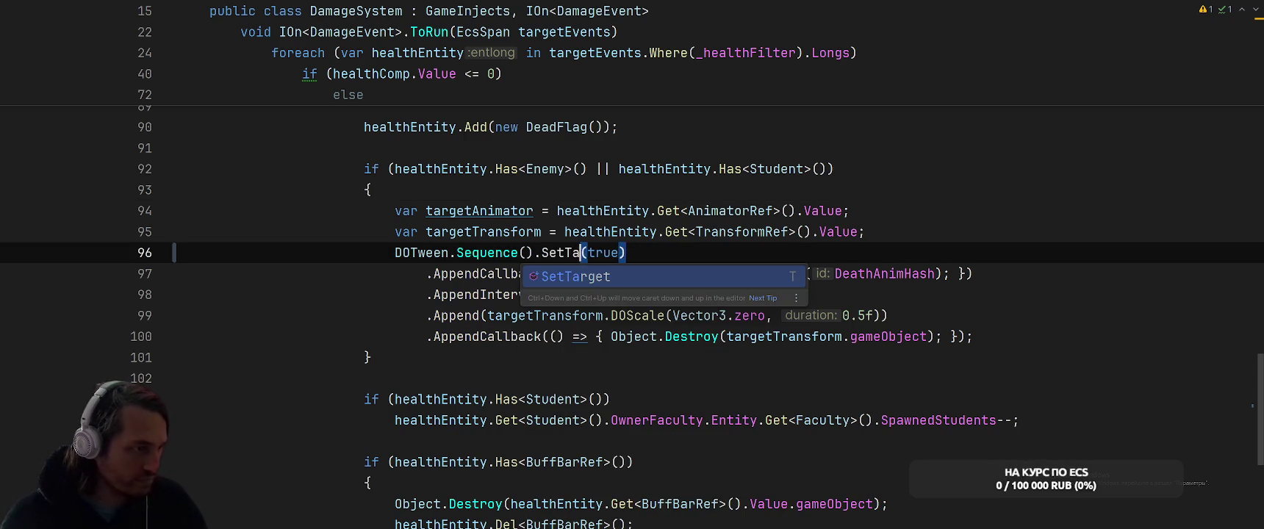
key(Return)
text(target)
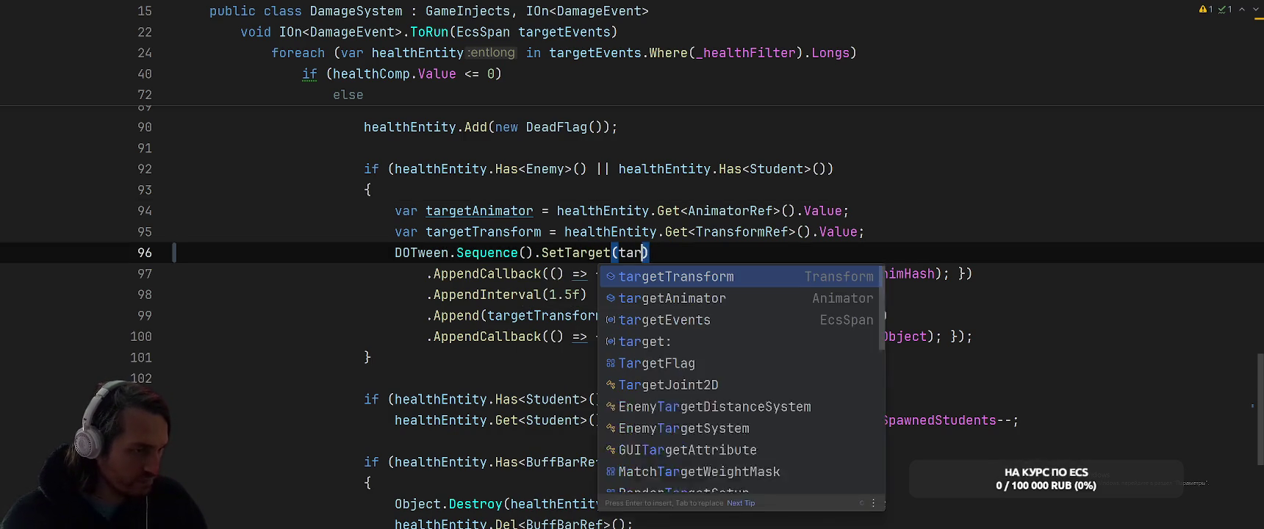
key(Escape)
key(Escape)
text(Tr)
key(Tab)
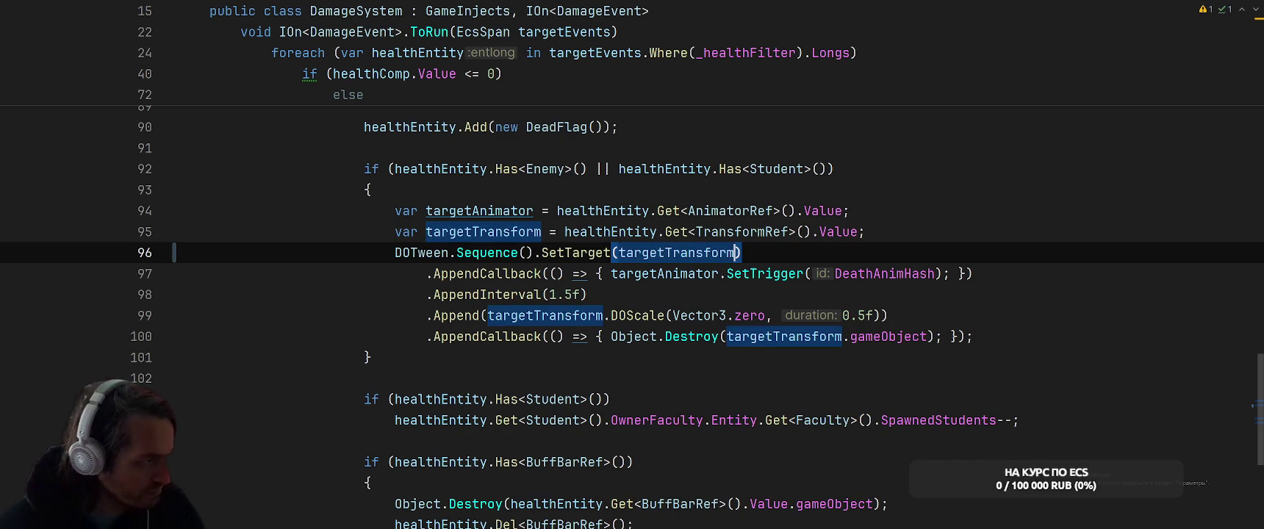
- Wrap the SetTrigger call in an if (targetAnimator) block
key(Down)
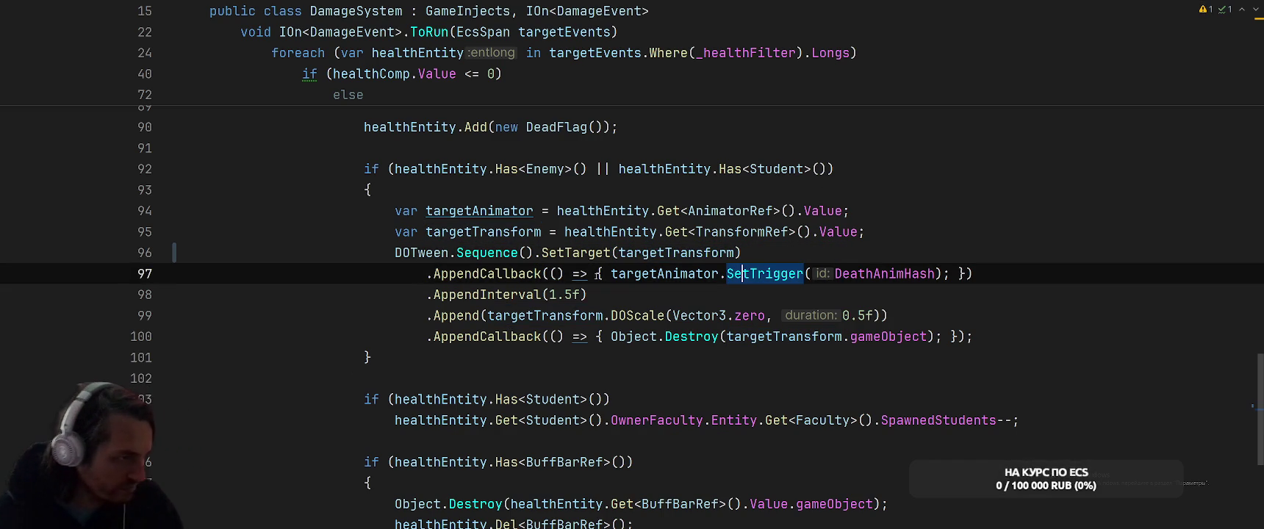
click(611, 273)
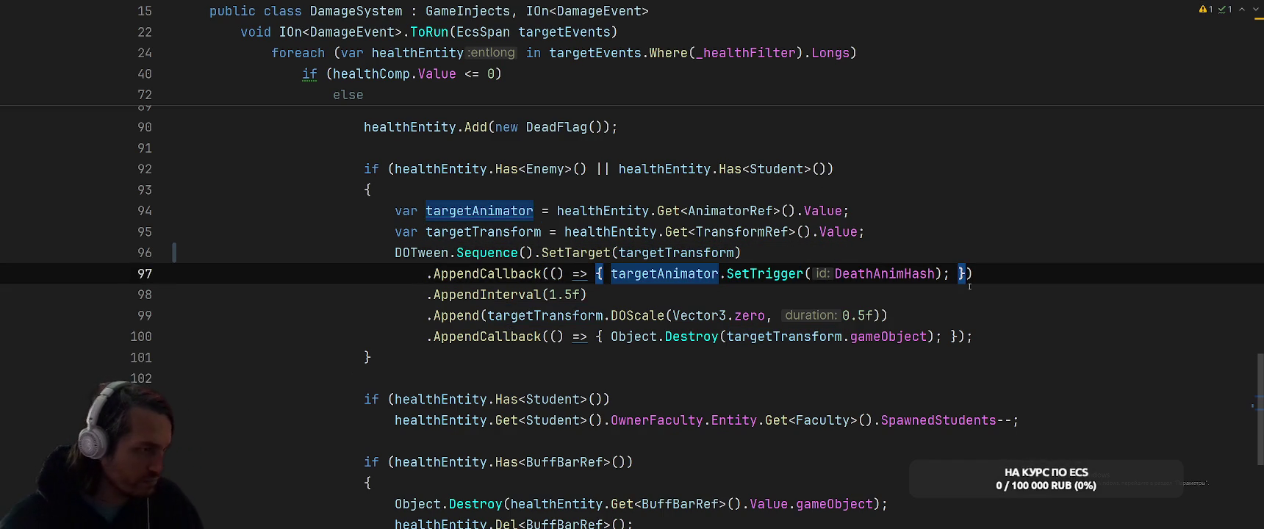
key(Return)
key(Return)
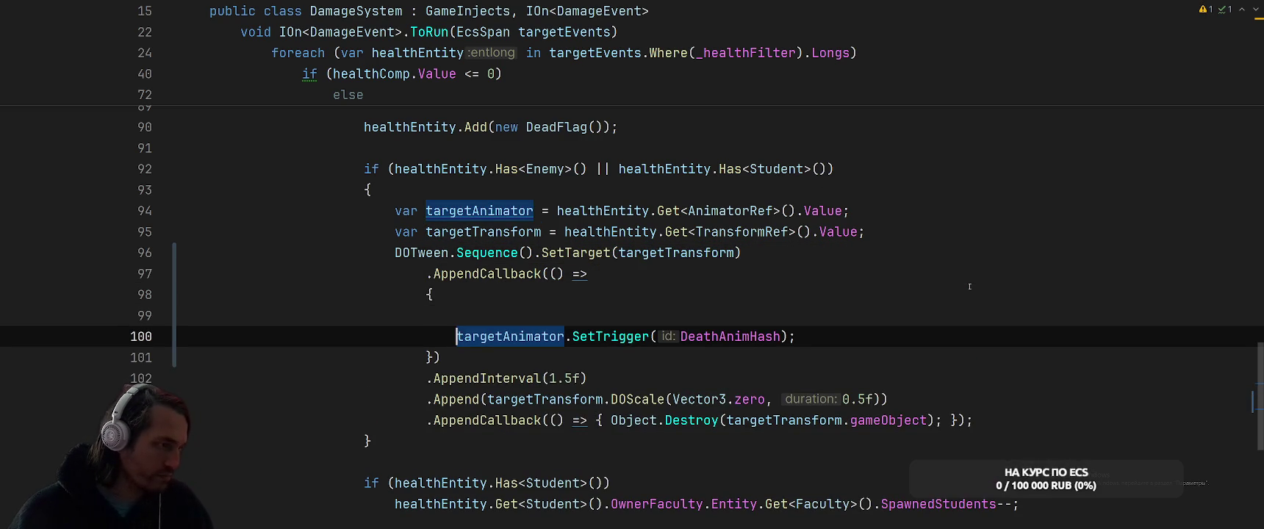
key(Up)
text(if (tar)
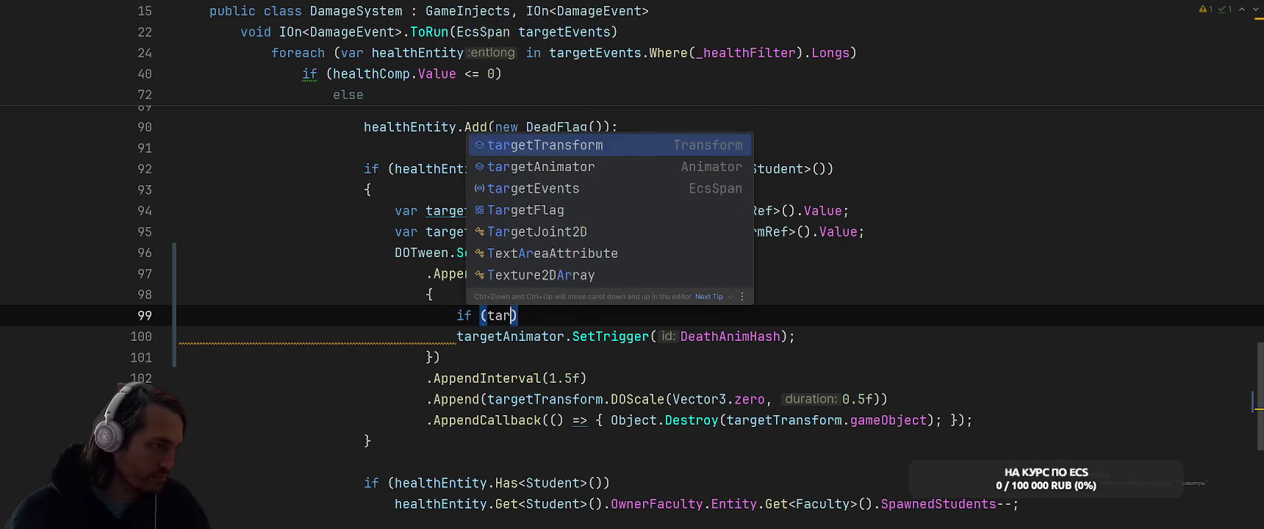
key(Return)
click(573, 336)
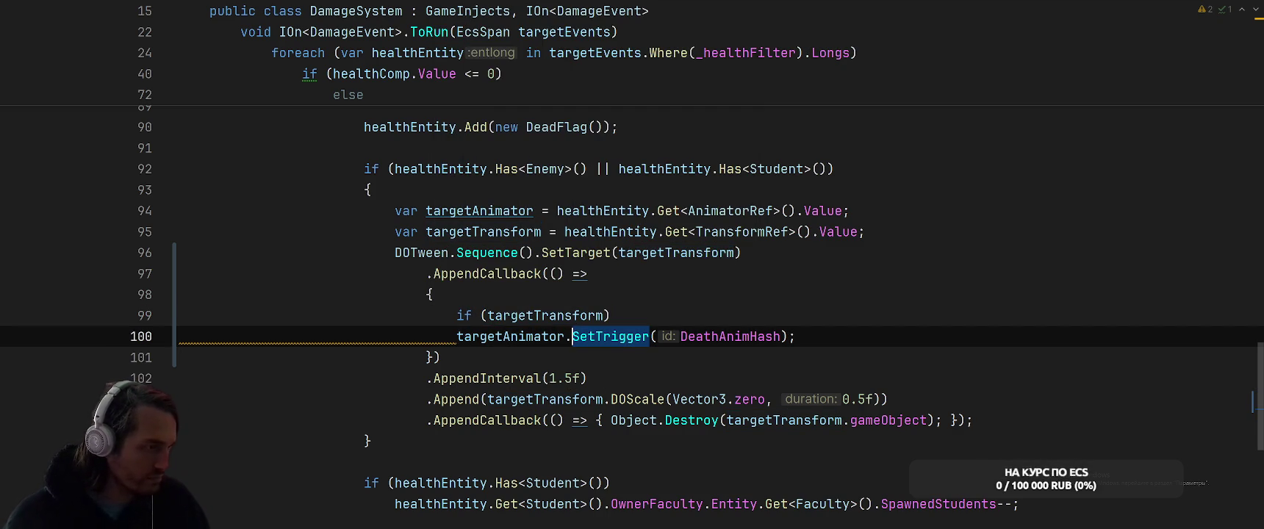
double_click(507, 336)
key(ctrl+c)
double_click(544, 316)
key(ctrl+v)
click(457, 336)
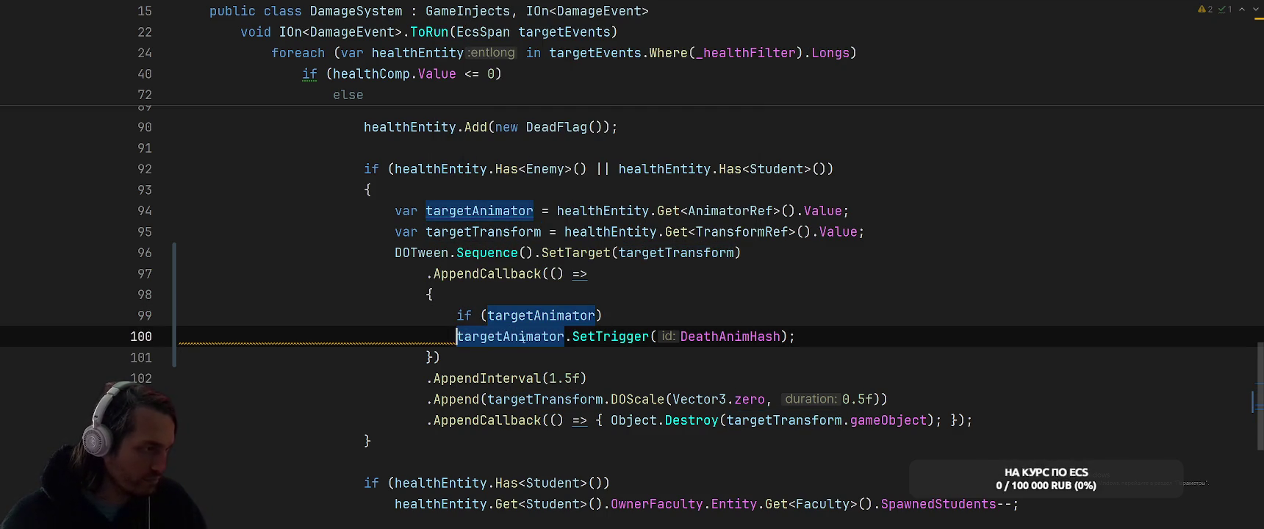
key(shift+End)
text({)
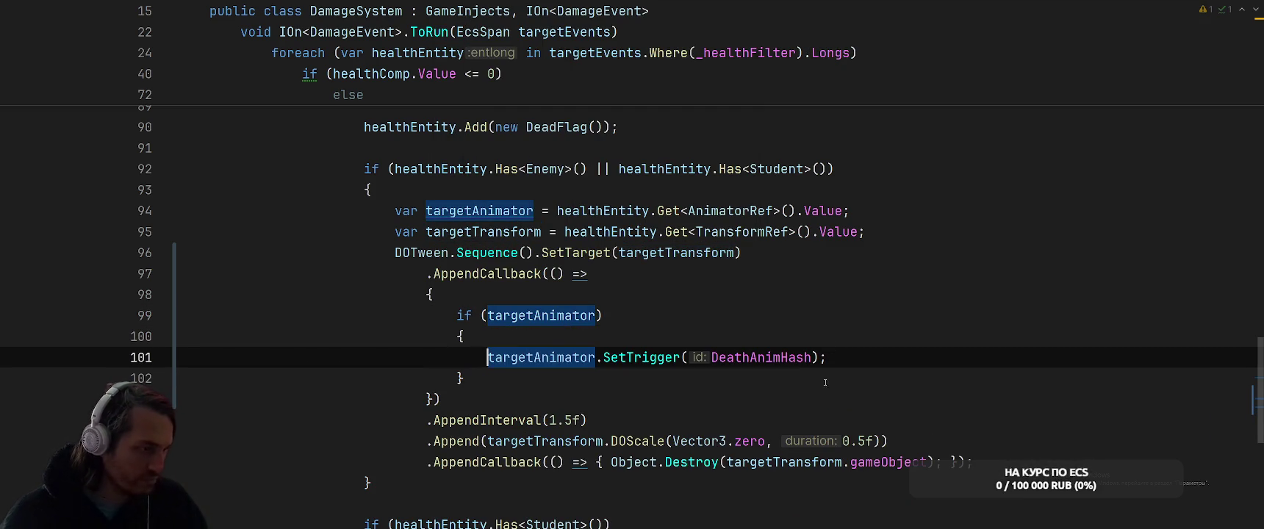
click(839, 383)
- Wrap the Object.Destroy call in an if (targetTransform) block
scroll(857, 352, down, 2)
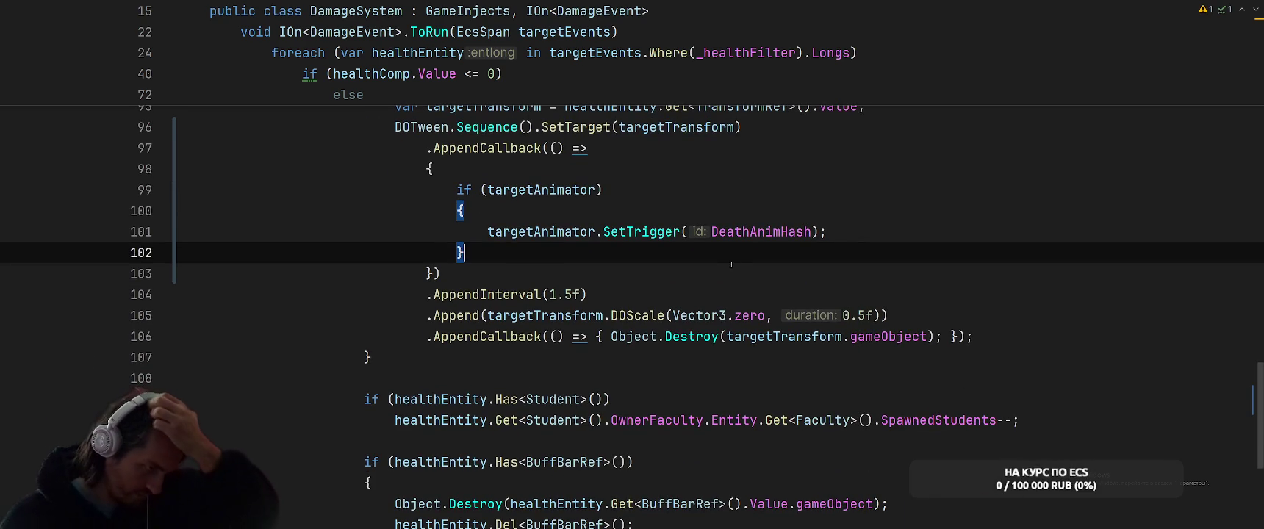
click(610, 337)
key(Return)
key(Return)
key(Up)
text(if (tar)
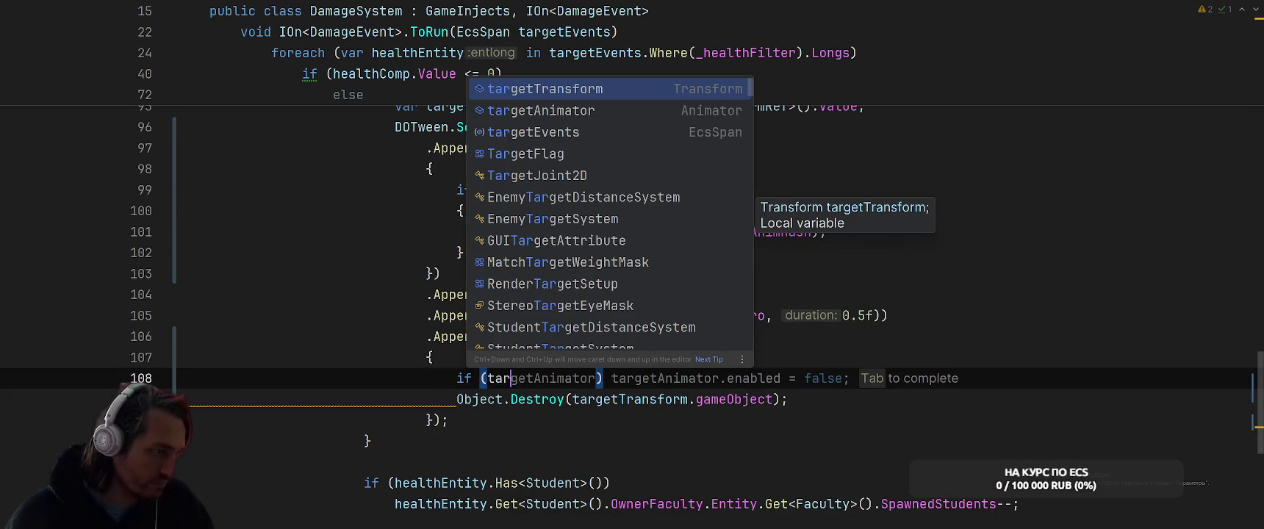
key(Down)
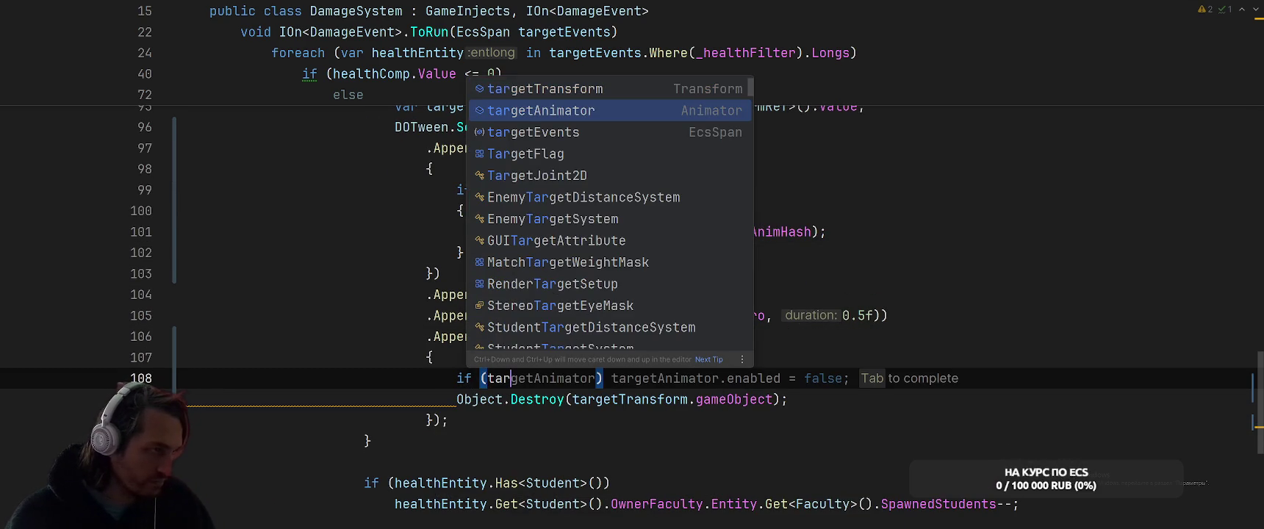
key(Up)
key(Return)
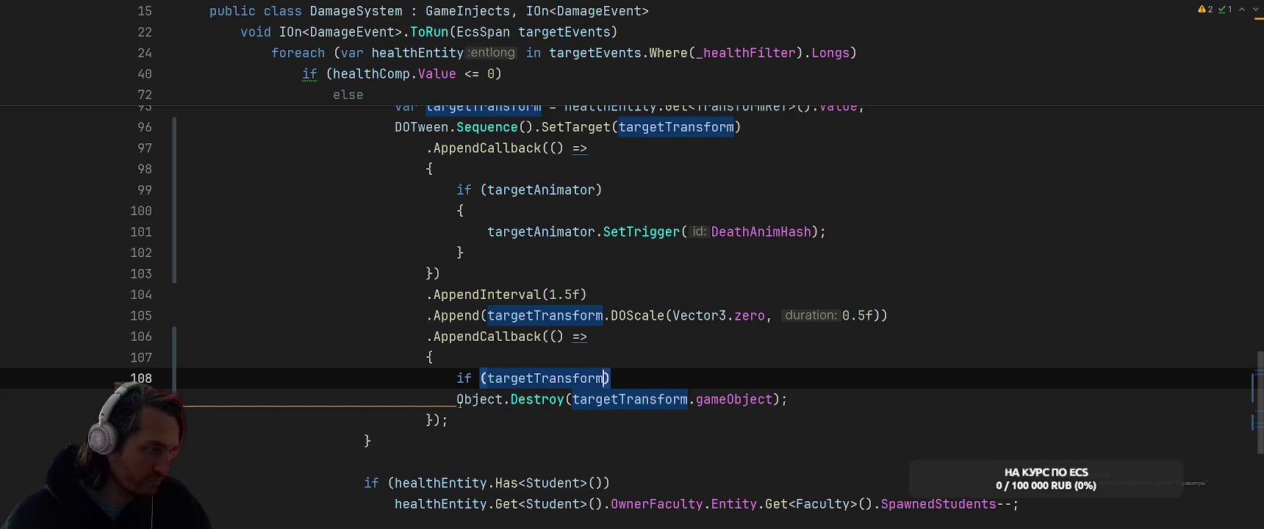
click(458, 400)
text({)
key(Return)
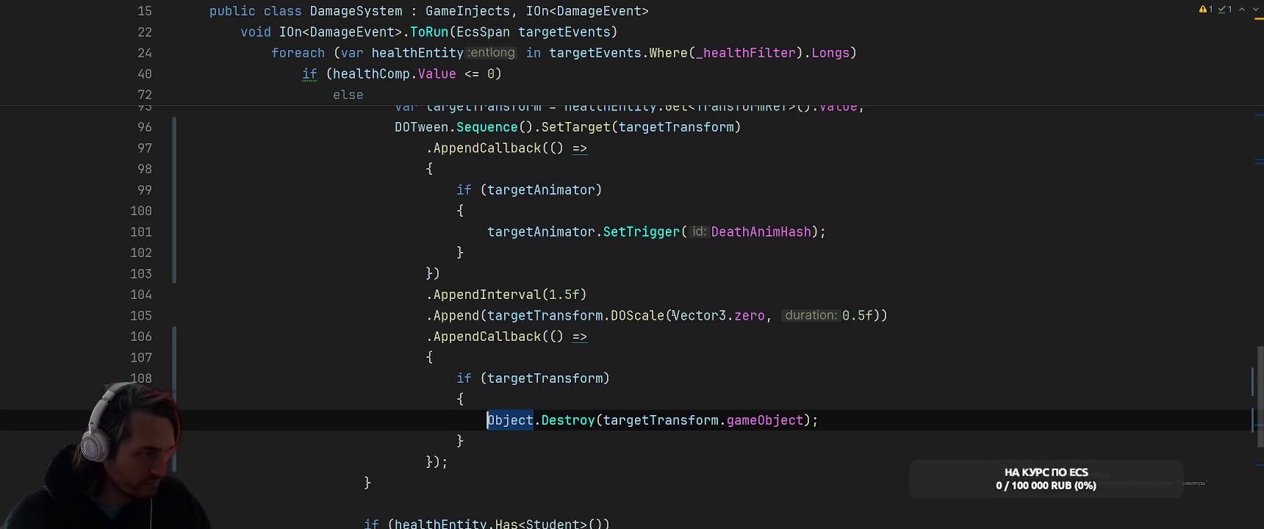
- Replace AppendCallback with OnComplete chained onto the DOScale tween and fix the parentheses
double_click(478, 336)
text(On)
key(Return)
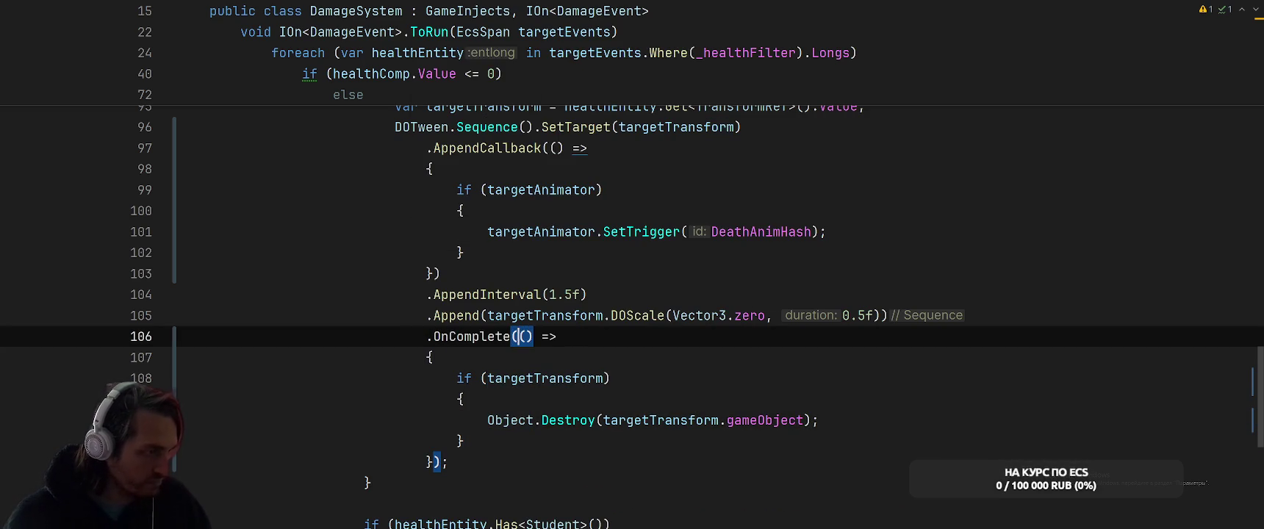
click(984, 315)
key(ctrl+shift+j)
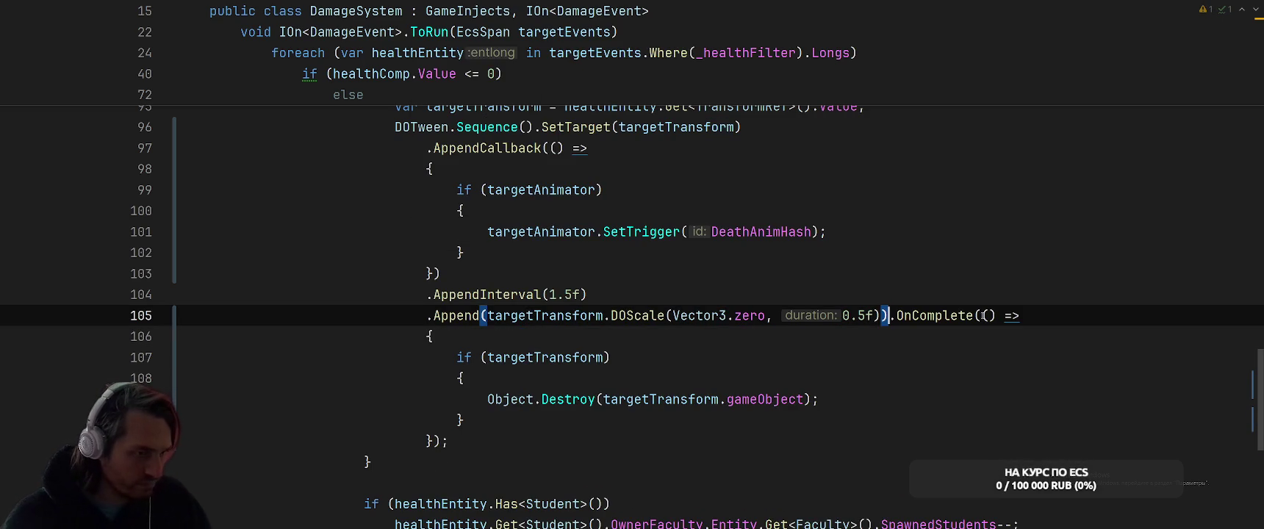
key(BackSpace)
click(441, 441)
text())
key(Up)
key(Up)
click(867, 356)
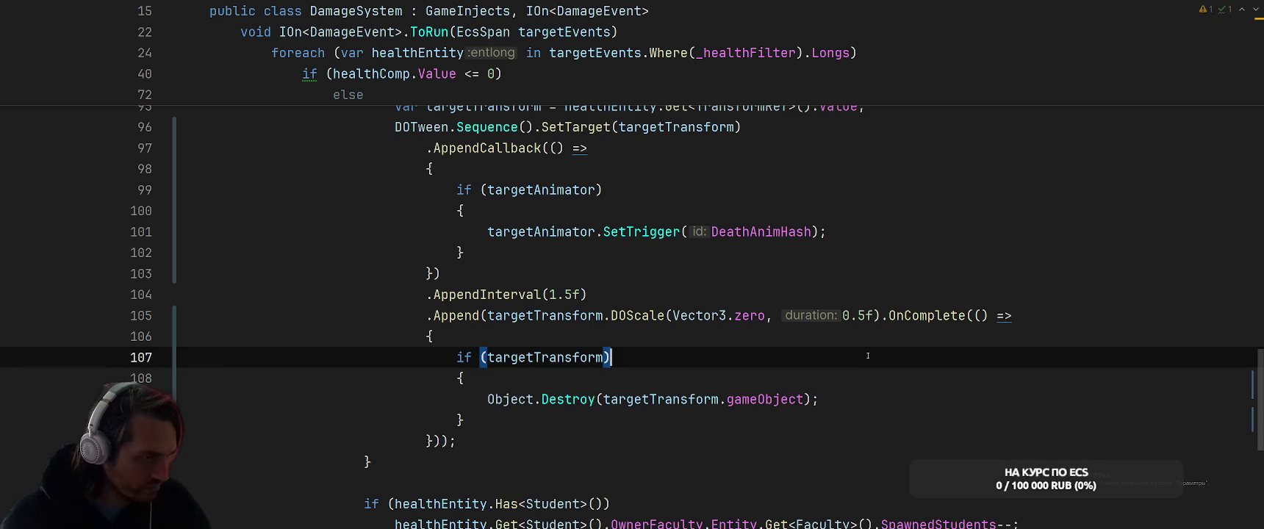
click(838, 294)
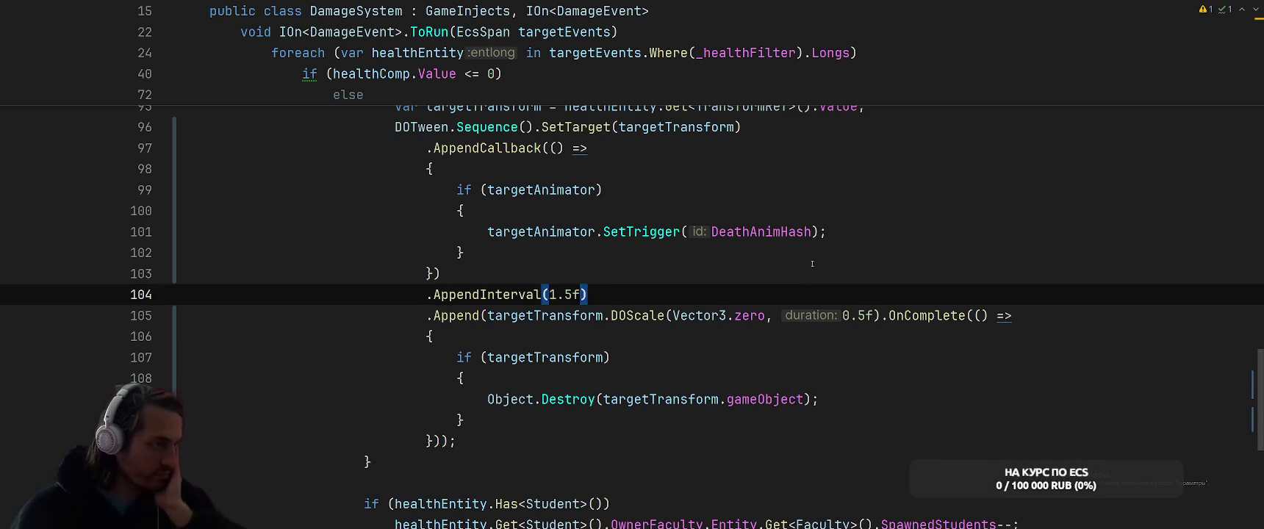
scroll(830, 270, up, 2)
scroll(830, 270, down, 2)
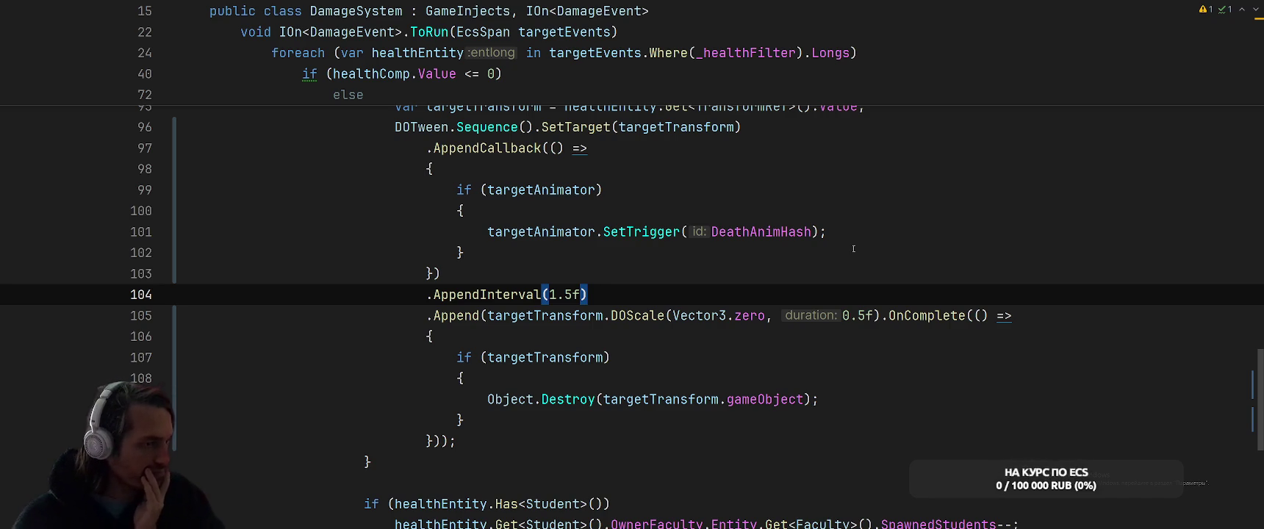
scroll(853, 248, up, 1)
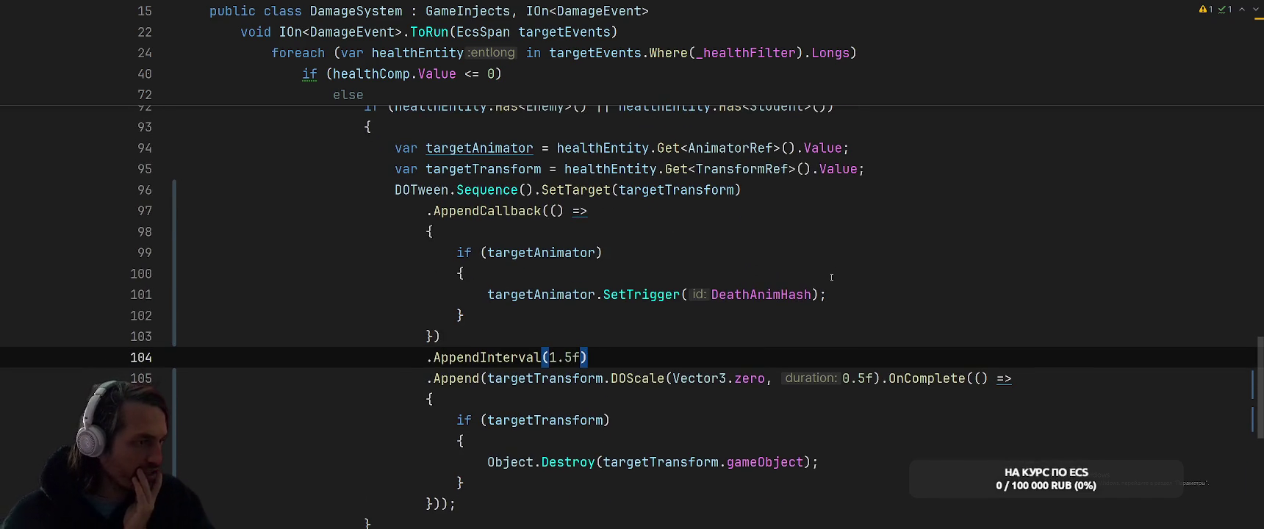
click(890, 378)
text(OnSt)
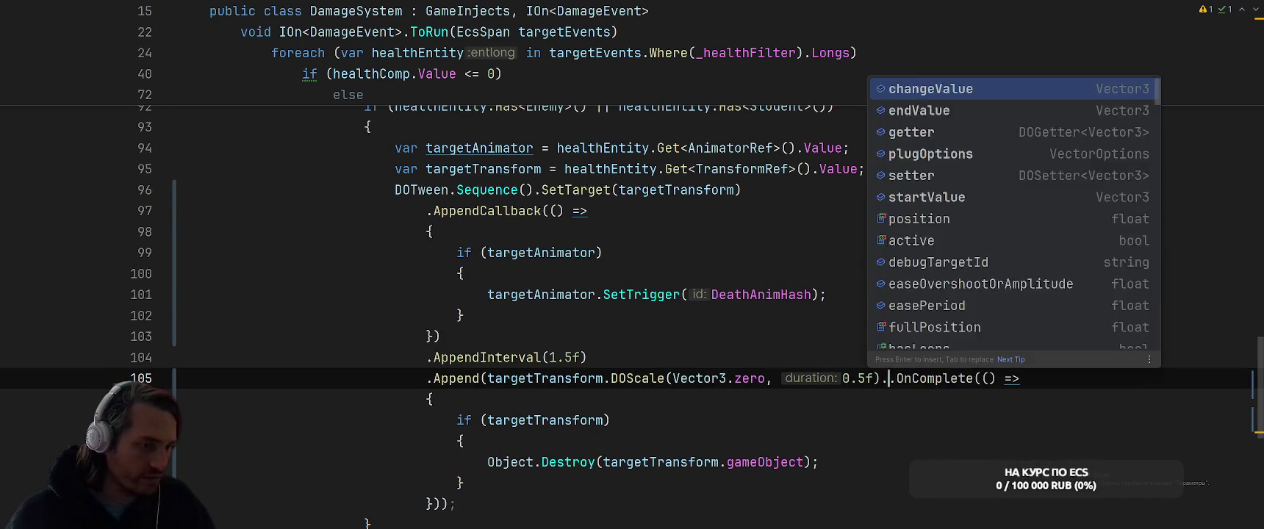
key(Return)
text(() => {)
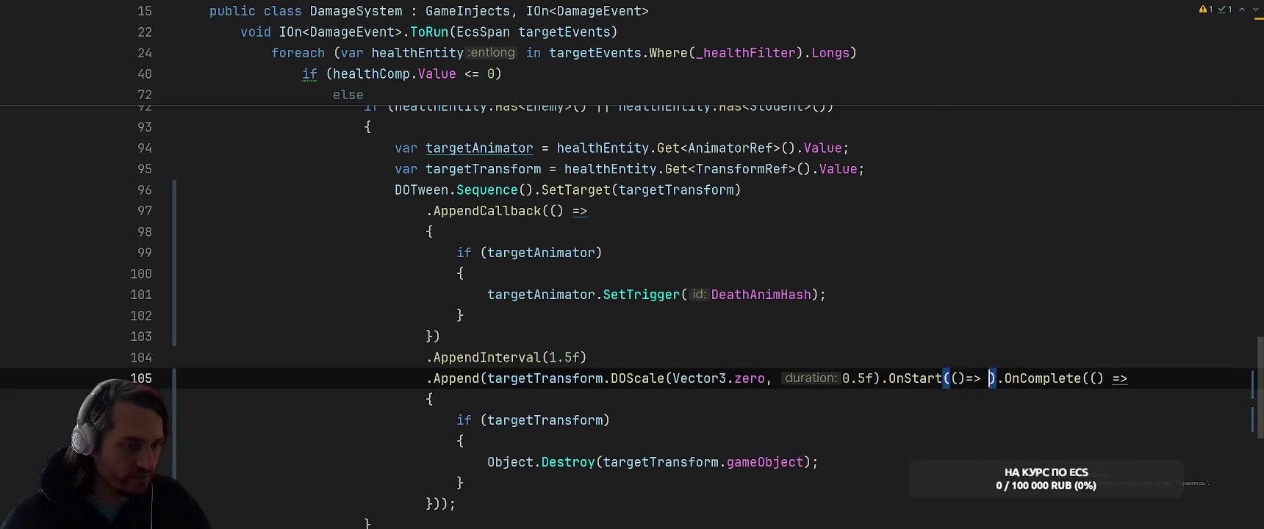
key(Return)
mouse_move(183, 252)
mouse_down()
mouse_move(184, 357)
mouse_move(184, 336)
mouse_up()
key(ctrl+x)
click(500, 357)
key(ctrl+v)
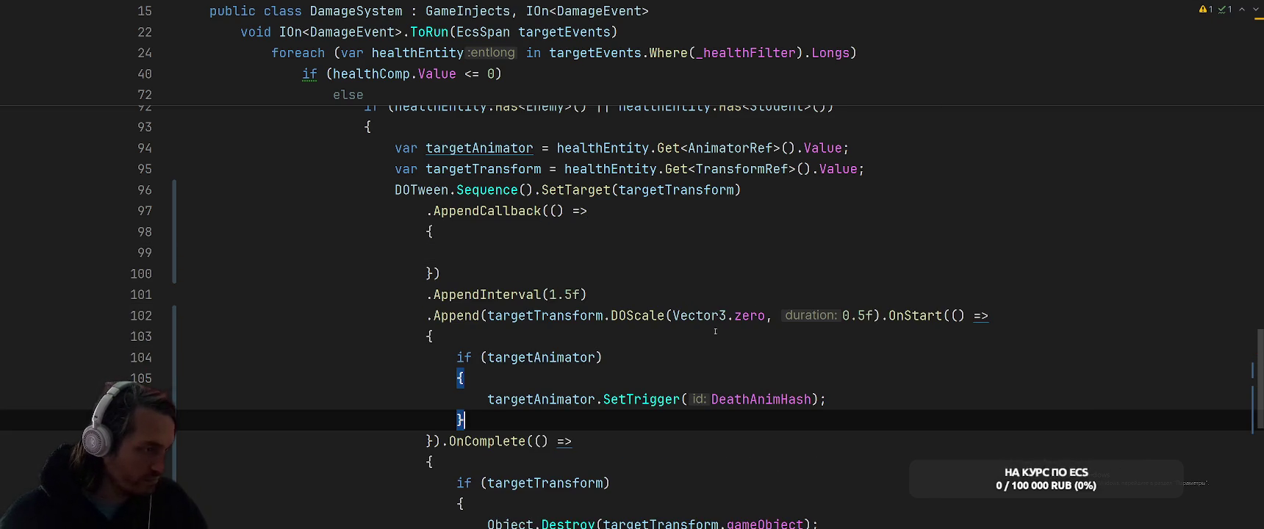
click(882, 316)
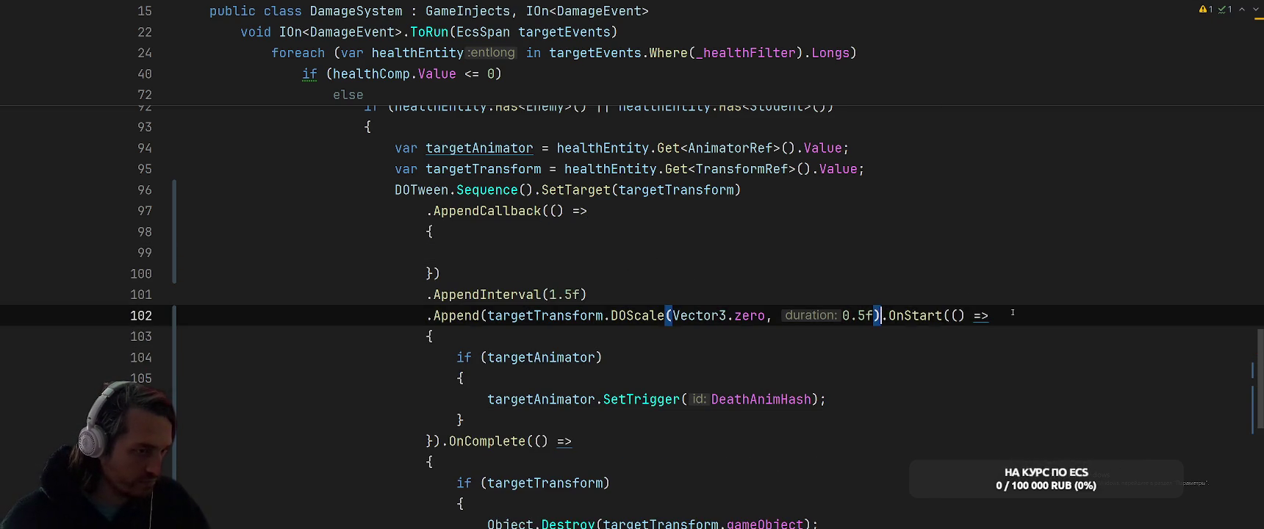
key(Return)
key(Return)
key(Up)
text(.SetDe)
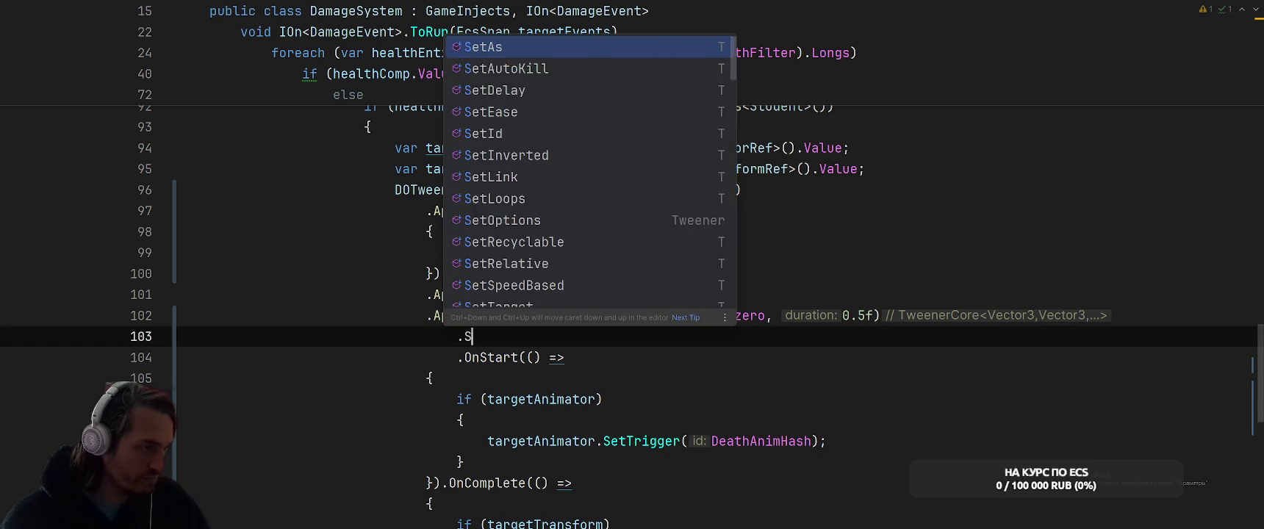
key(Return)
text(1.5f)
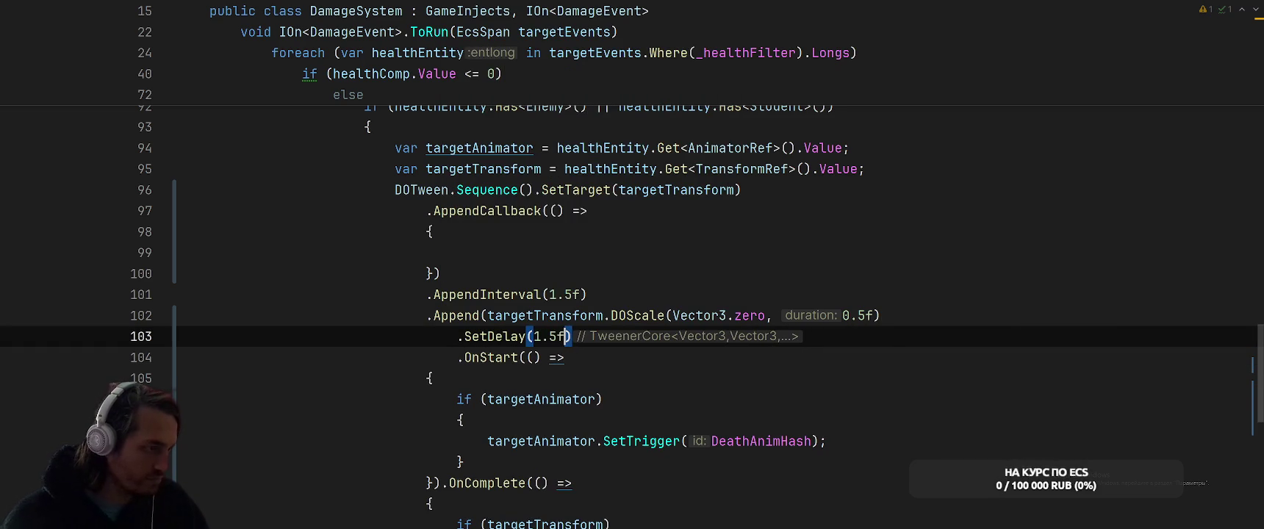
drag(371, 190, 659, 289)
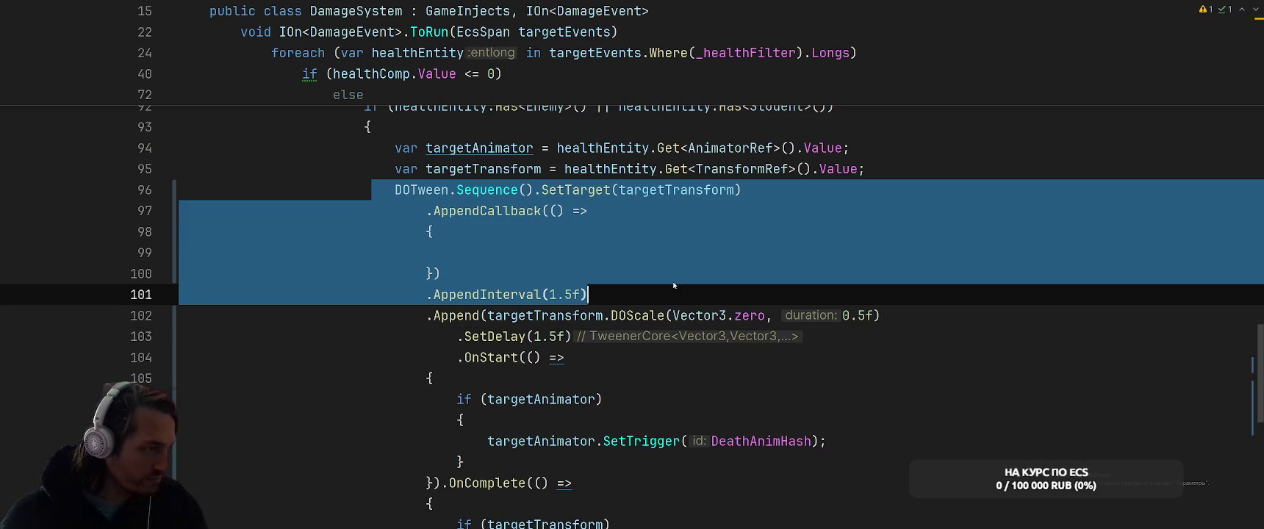
click(674, 284)
click(488, 315)
shift+click(395, 189)
key(BackSpace)
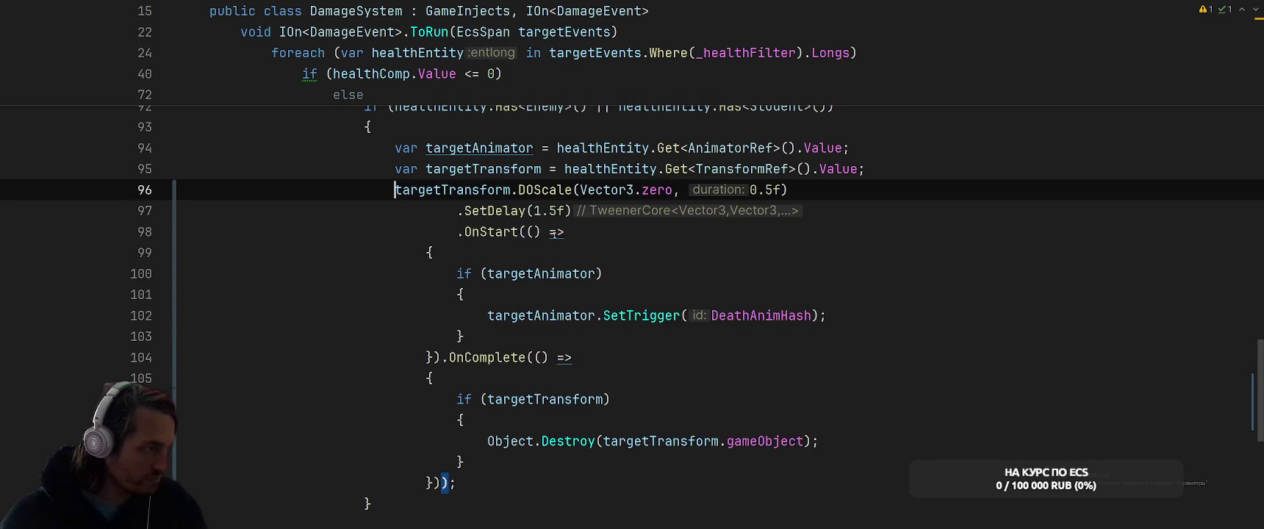
scroll(551, 279, down, 3)
click(570, 315)
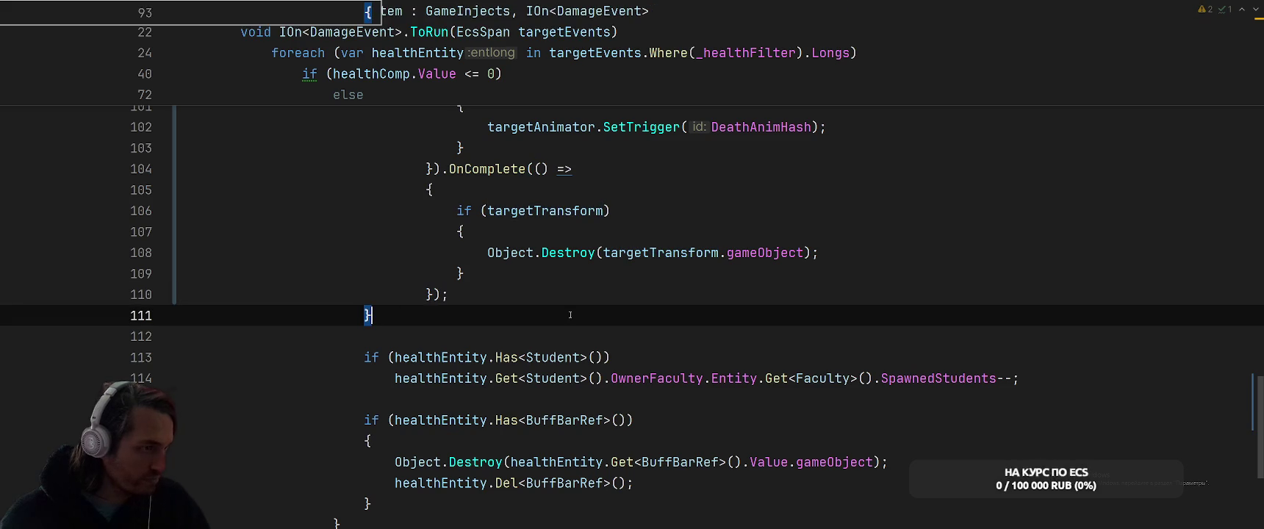
scroll(625, 325, up, 3)
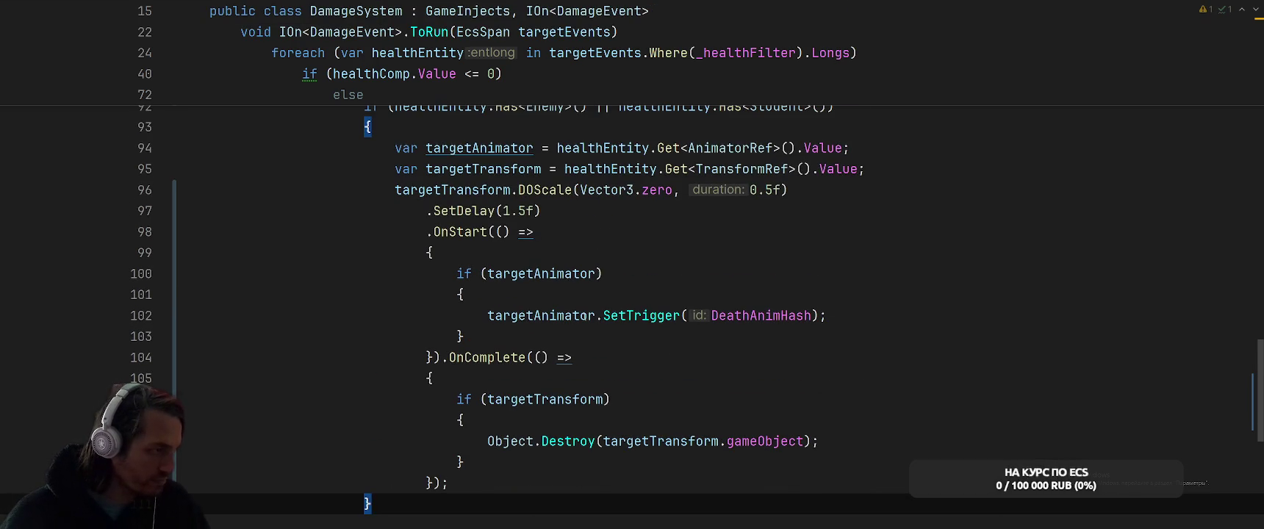
click(735, 232)
click(747, 214)
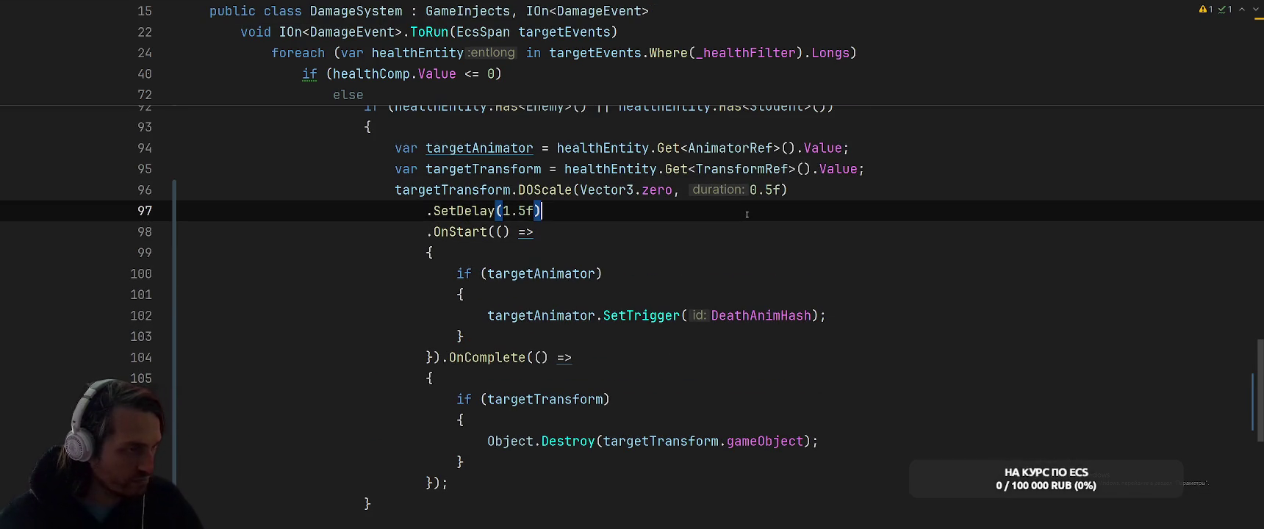
scroll(868, 321, up, 1)
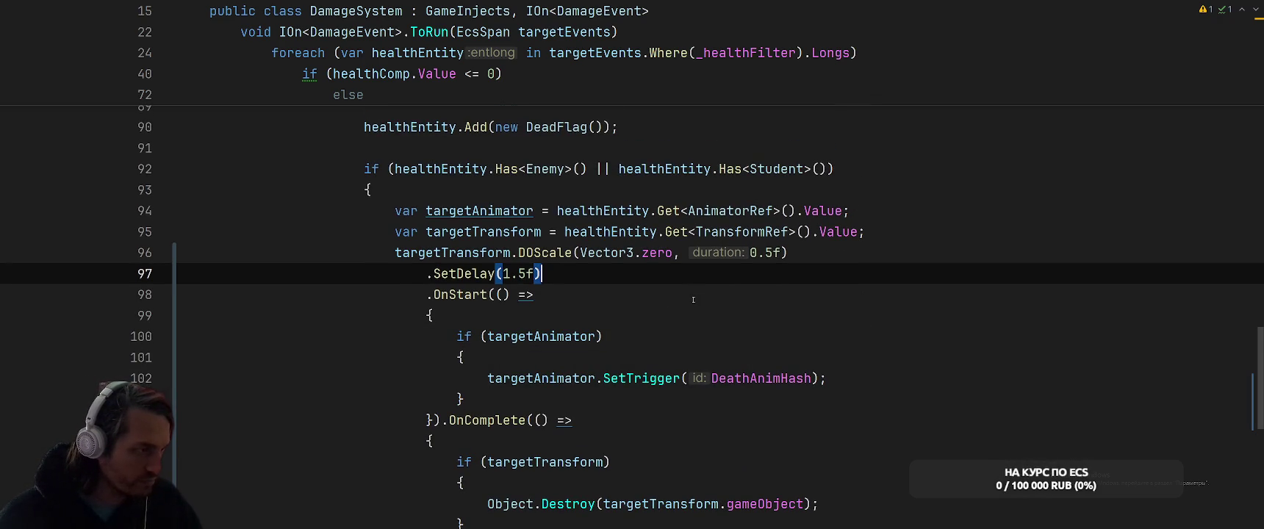
key(ctrl+shift+Return)
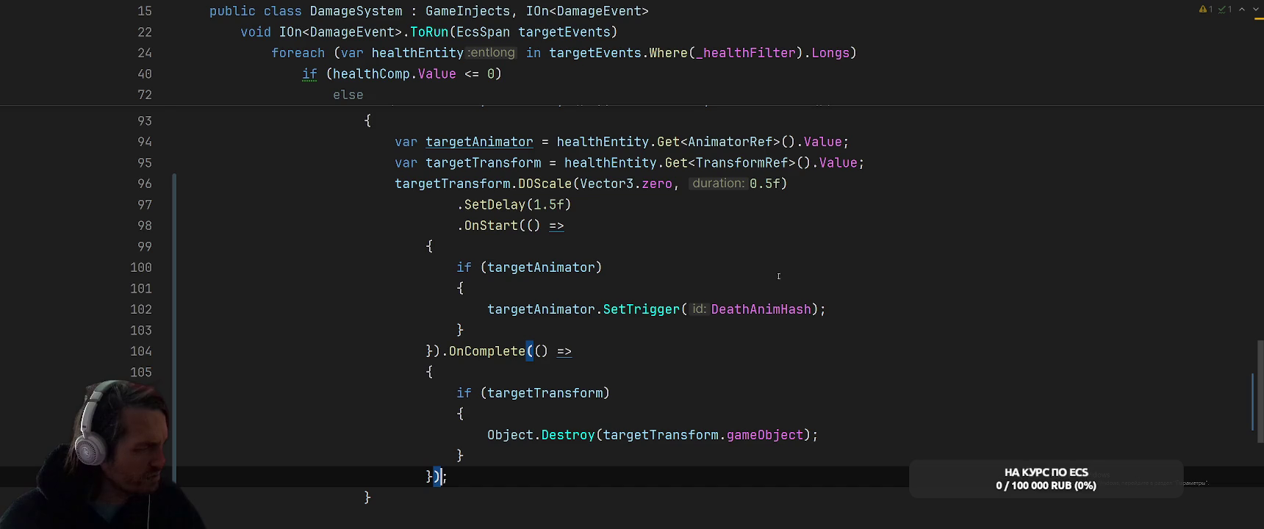
- Revert the Sequence rewrite and move the if (targetAnimator) trigger block above DOScale
key(ctrl+z)
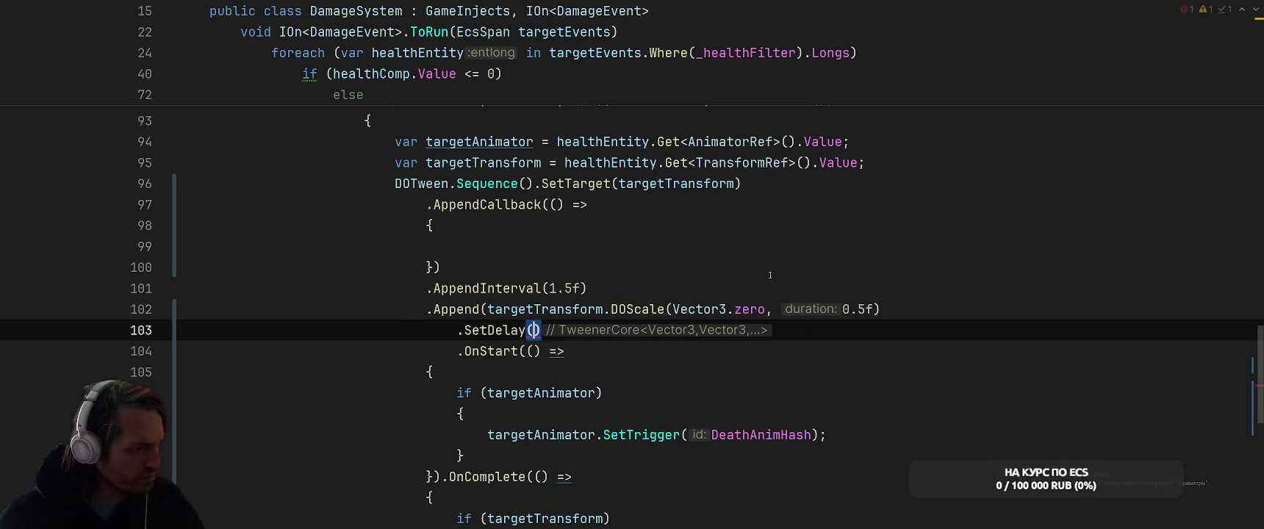
key(ctrl+y)
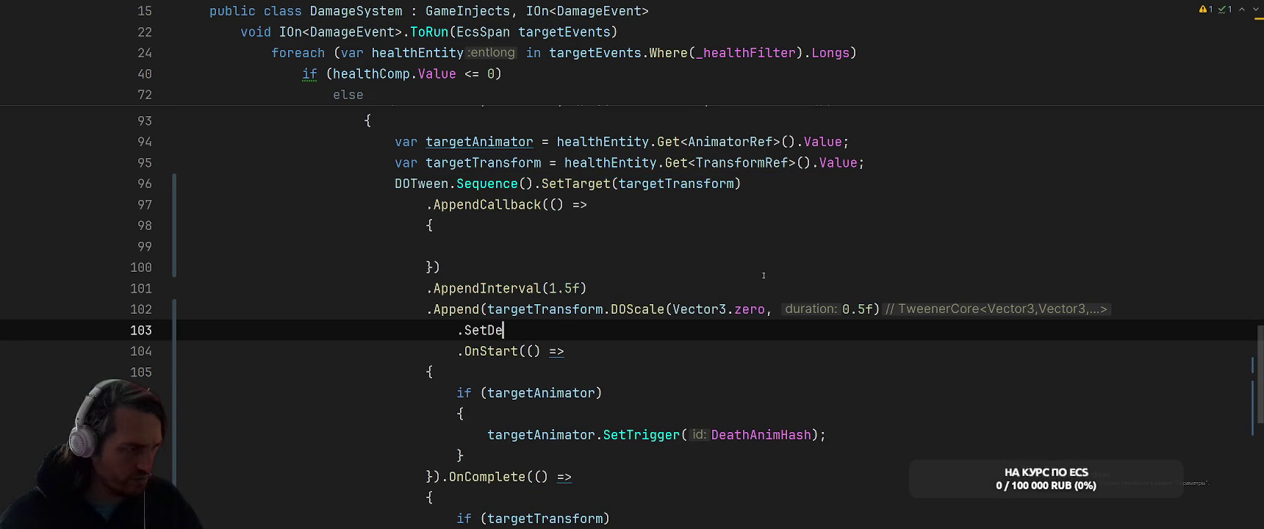
key(ctrl+z)
key(ctrl+z)
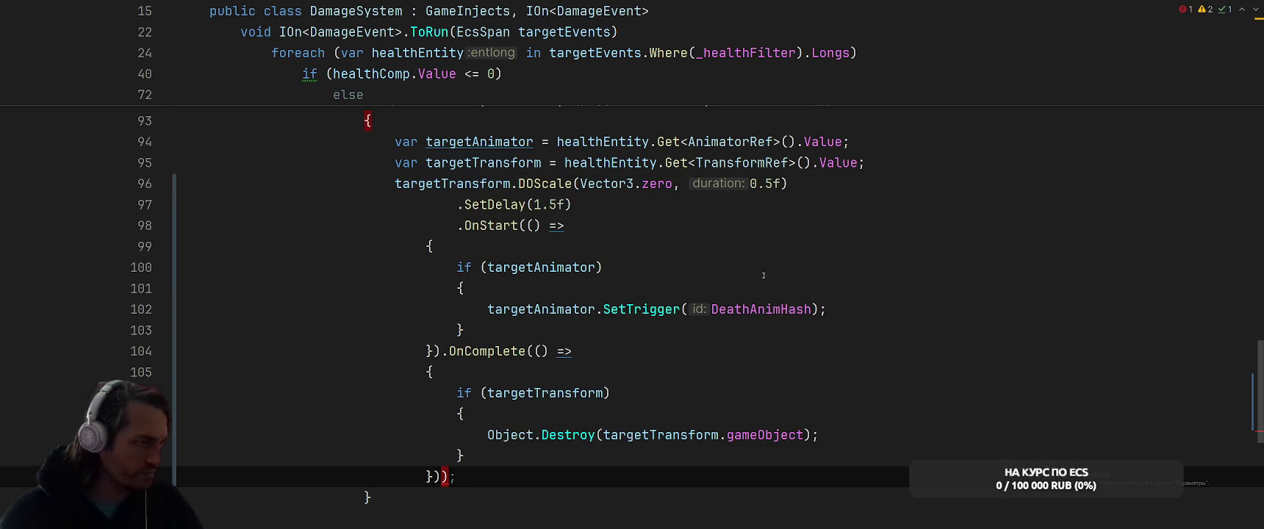
drag(453, 265, 471, 330)
key(BackSpace)
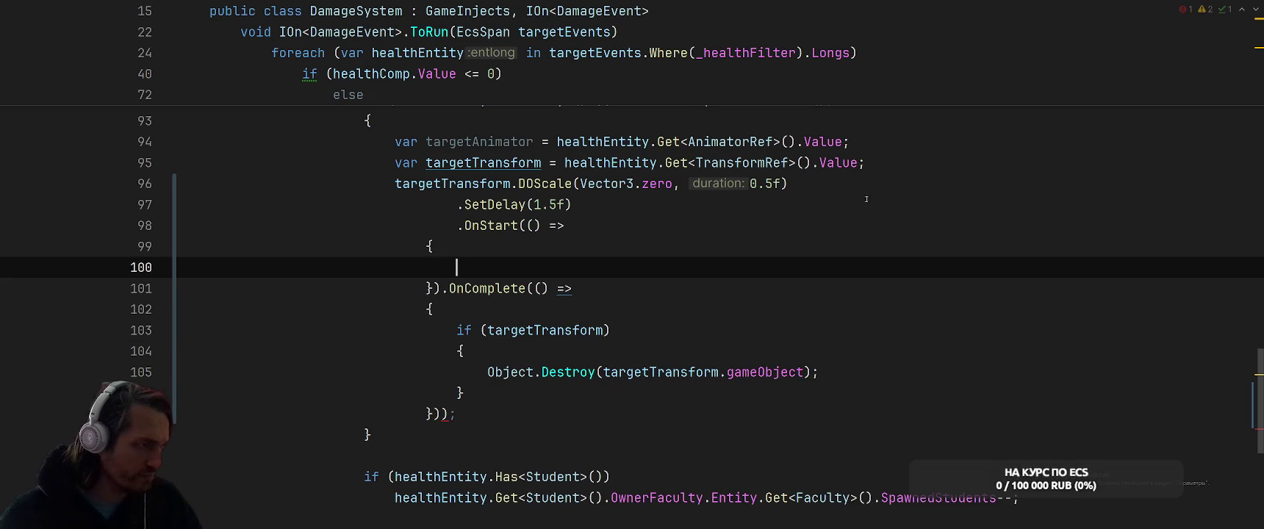
click(892, 162)
key(Return)
key(ctrl+v)
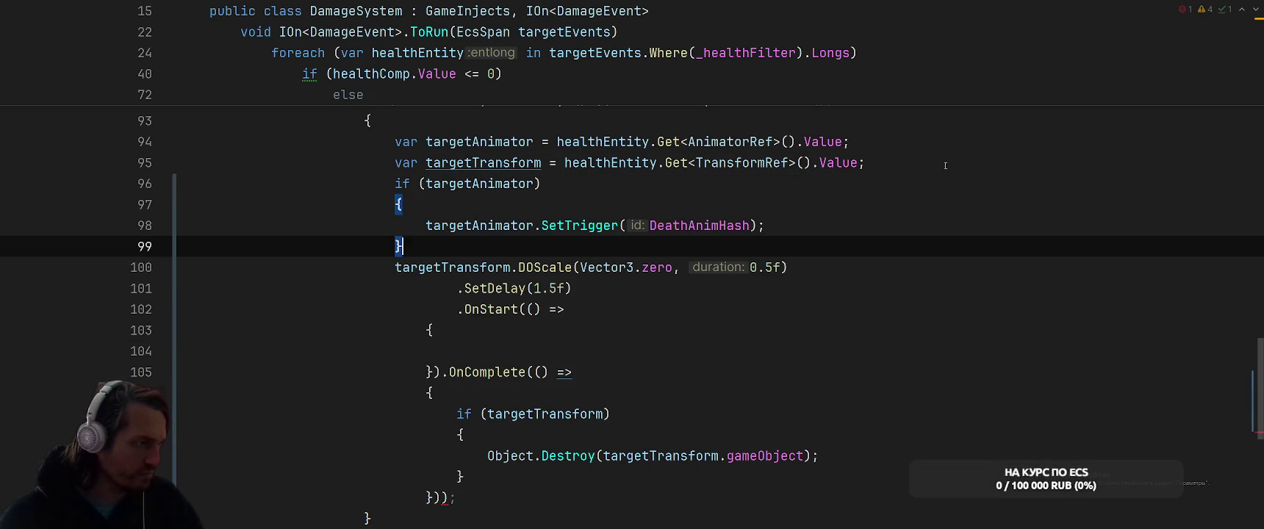
- Delete the empty OnStart callback, remove the stray parenthesis, and reformat the code
drag(427, 309, 441, 372)
key(BackSpace)
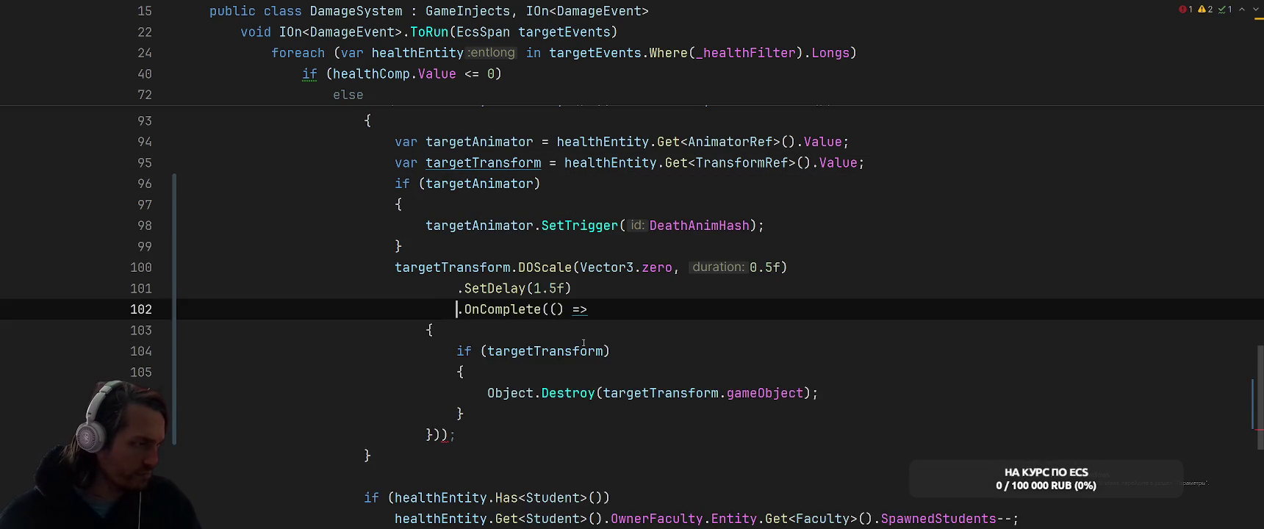
click(460, 425)
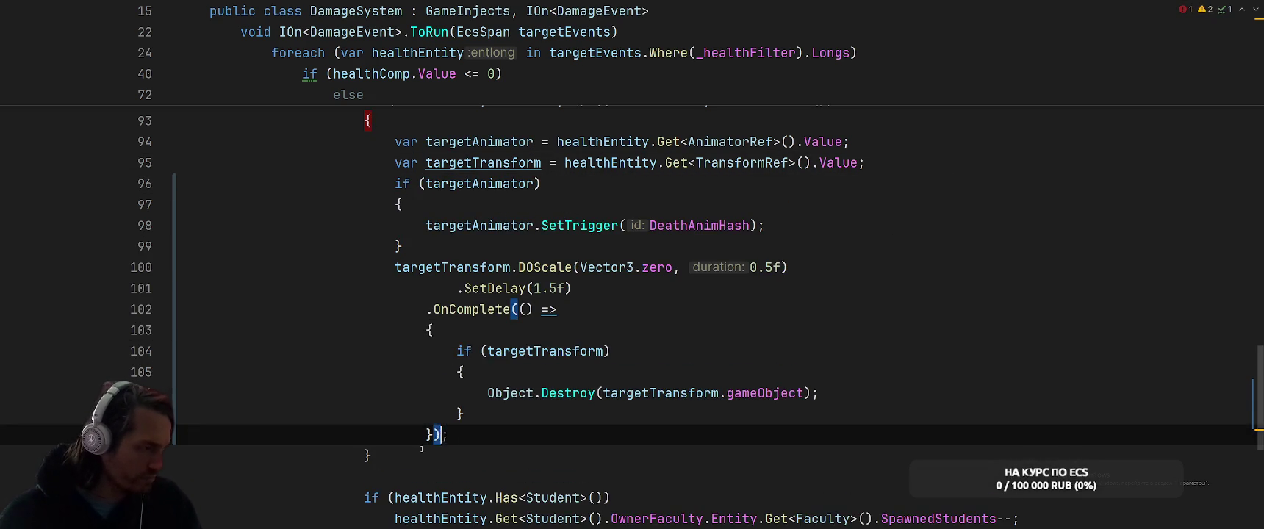
key(BackSpace)
key(Down)
key(ctrl+alt+l)
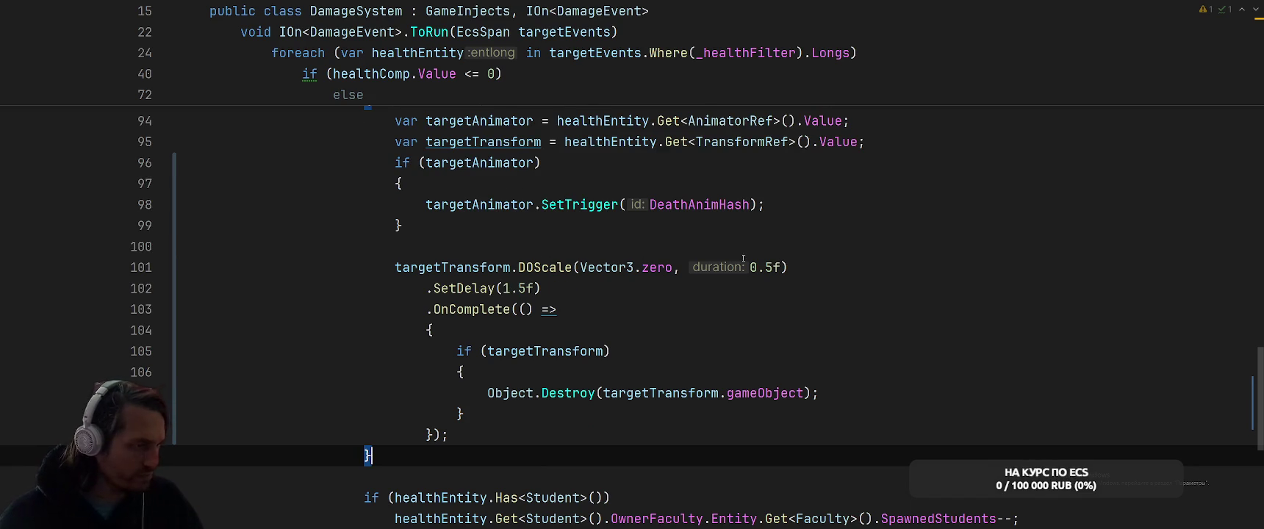
- Delete the blank line after the animator block and review the DOScale chain
click(829, 242)
scroll(838, 250, up, 3)
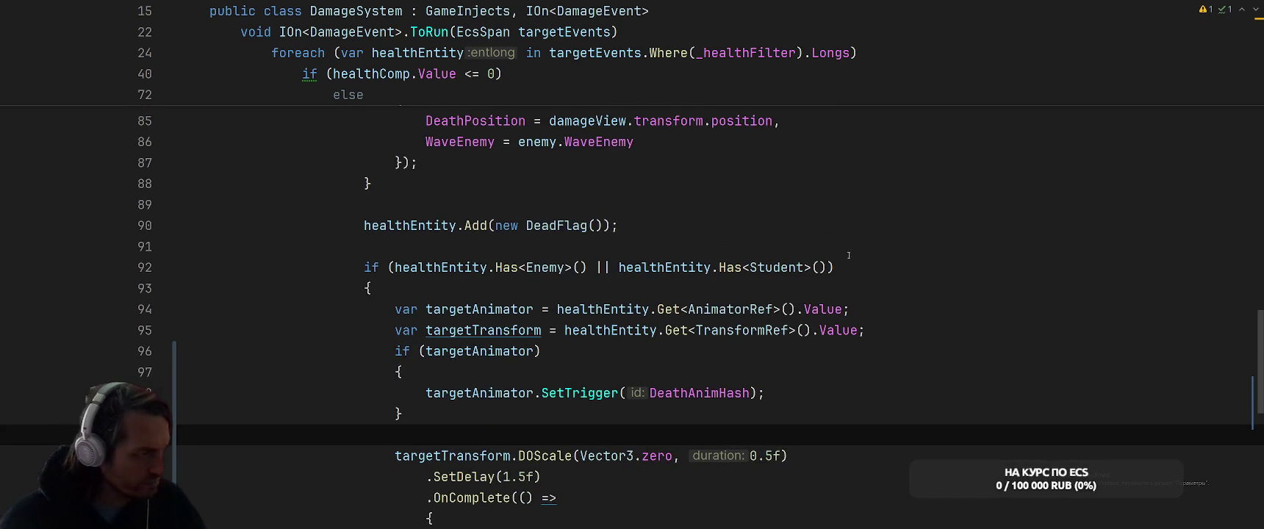
scroll(848, 246, down, 3)
key(BackSpace)
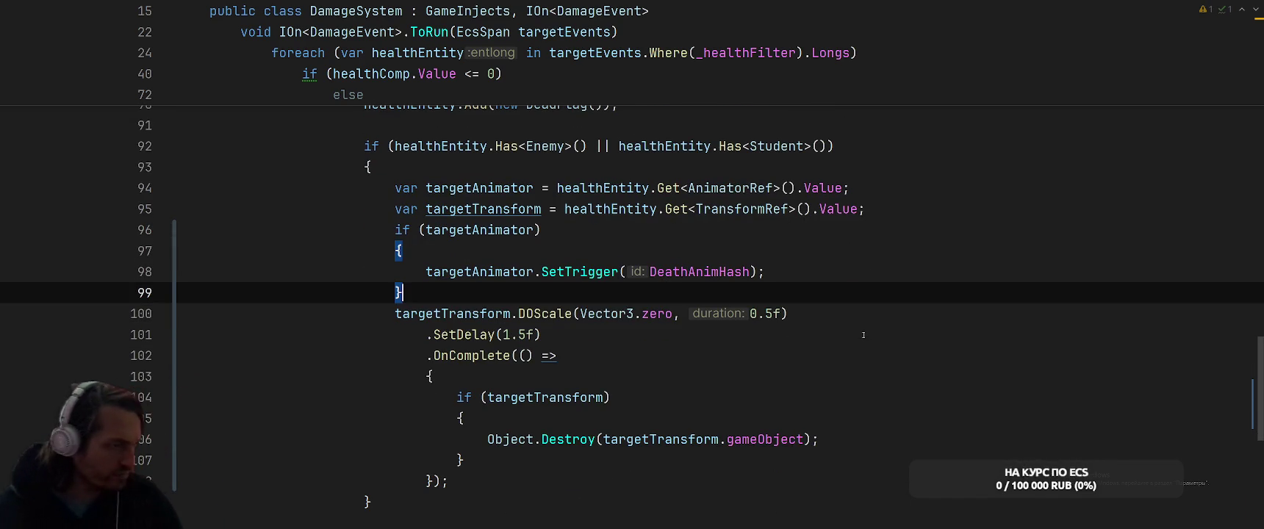
click(870, 321)
scroll(845, 328, down, 6)
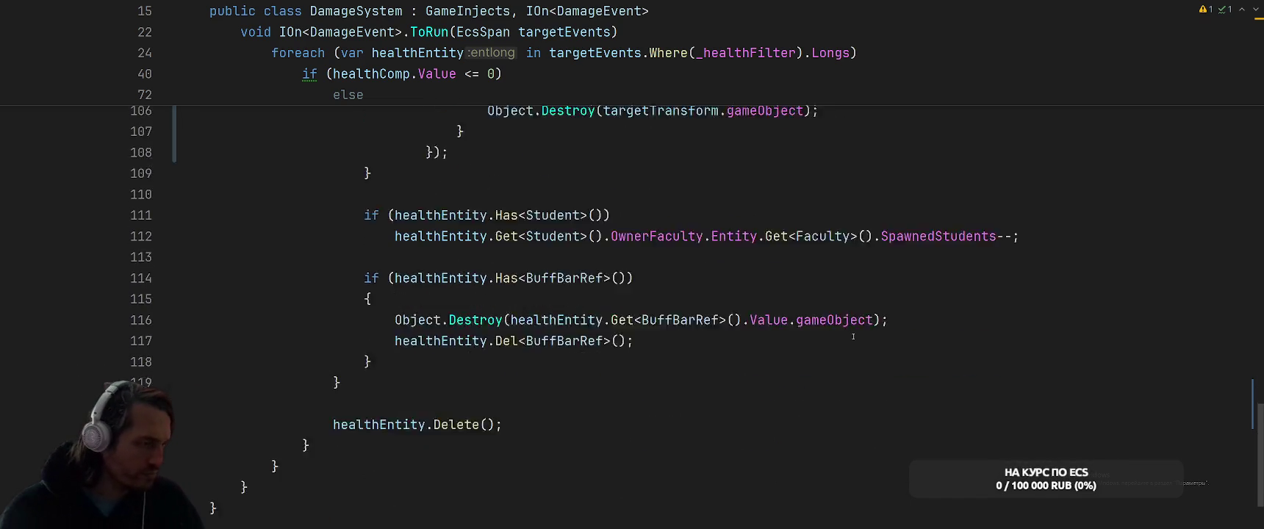
scroll(855, 330, up, 9)
scroll(855, 330, up, 7)
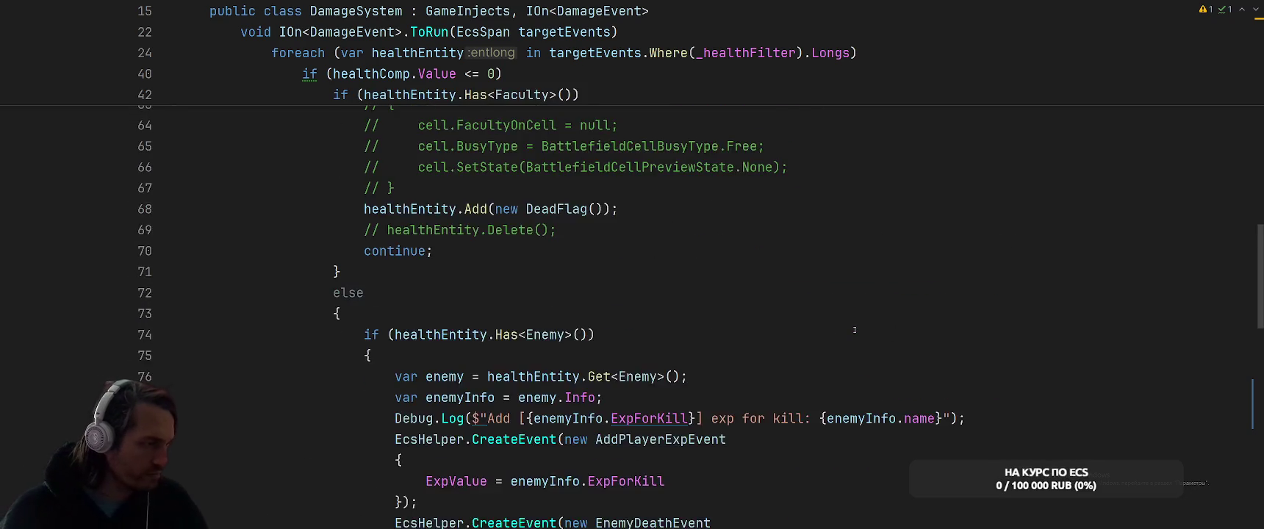
scroll(860, 325, down, 5)
key(alt+Tab)
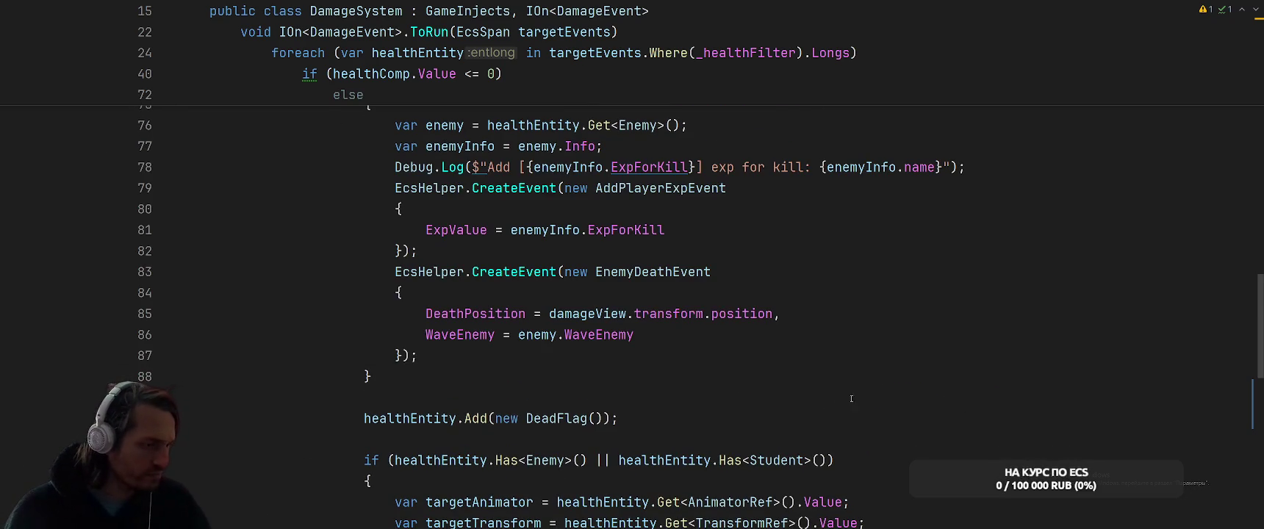
click(873, 397)
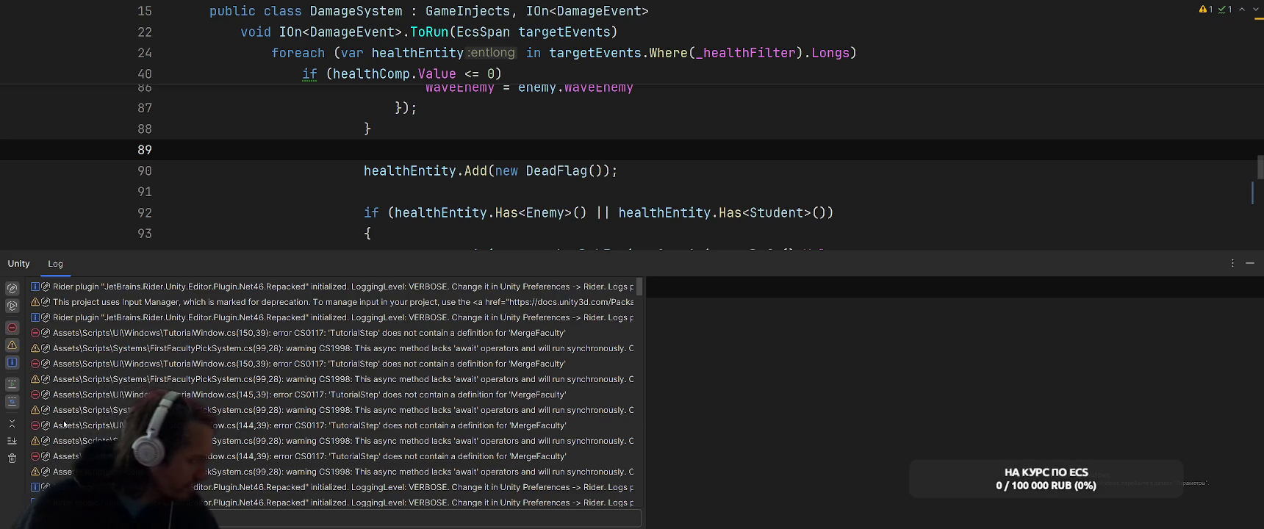
- Follow a MissingReferenceException's get_anchoredPosition link in the Unity Log to RectTransform source
click(330, 335)
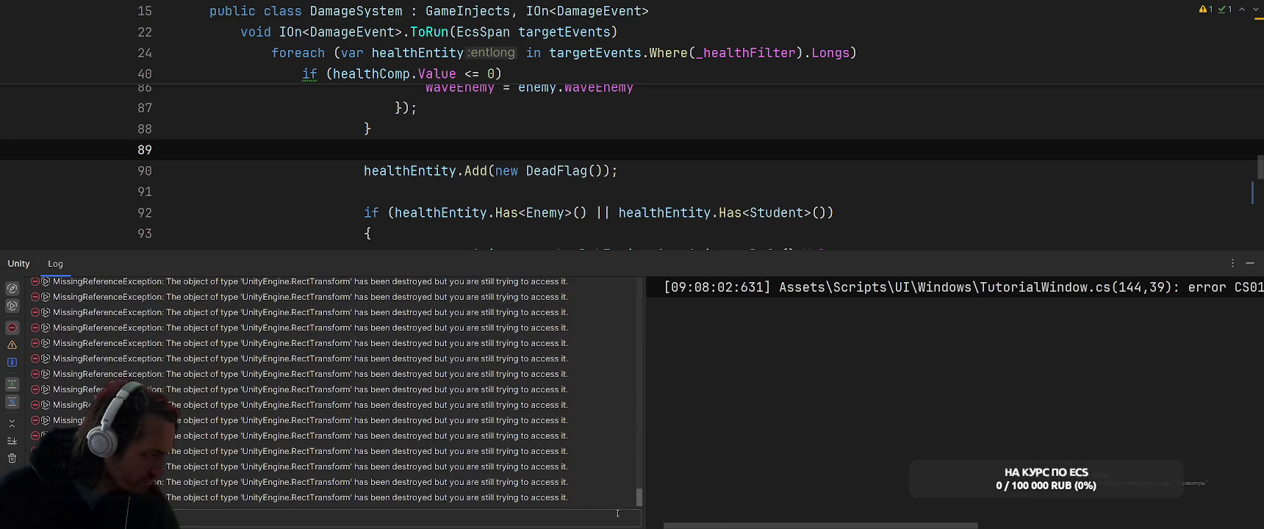
click(317, 360)
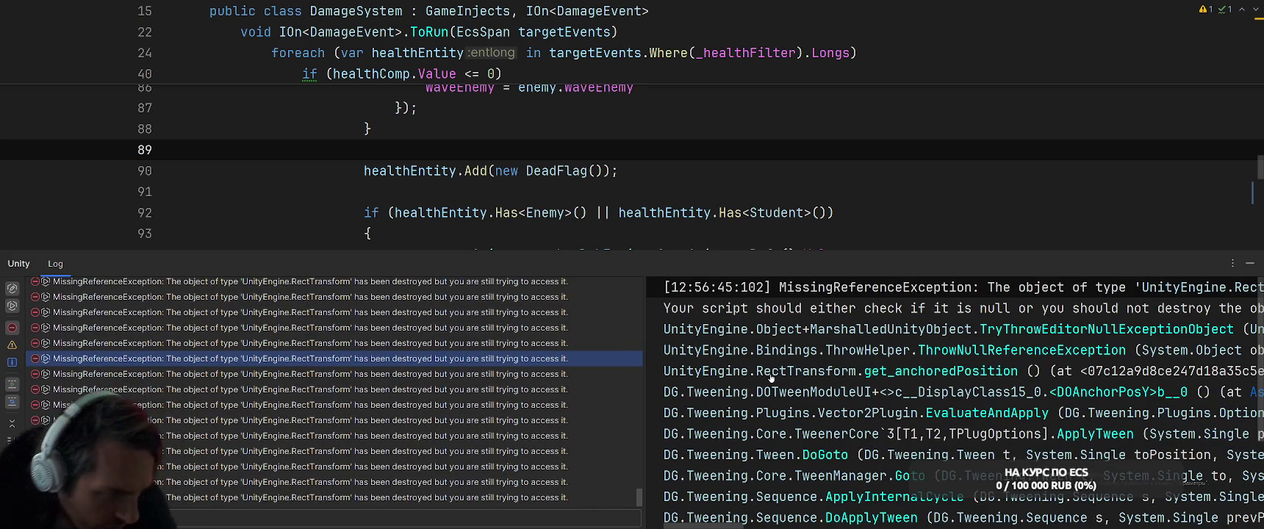
scroll(903, 371, down, 3)
scroll(784, 382, up, 3)
click(941, 374)
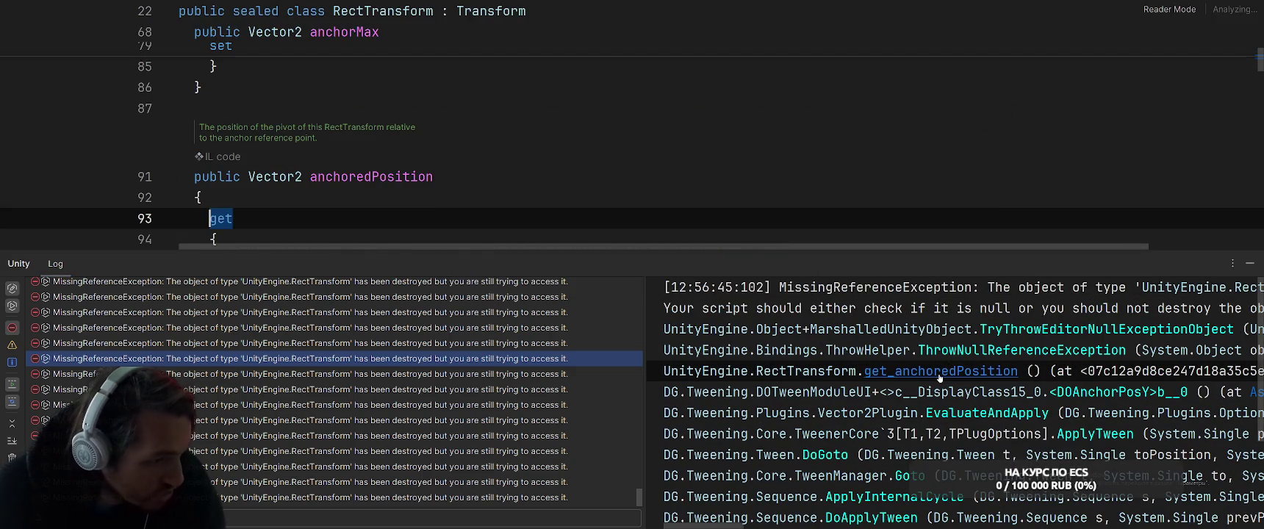
click(432, 176)
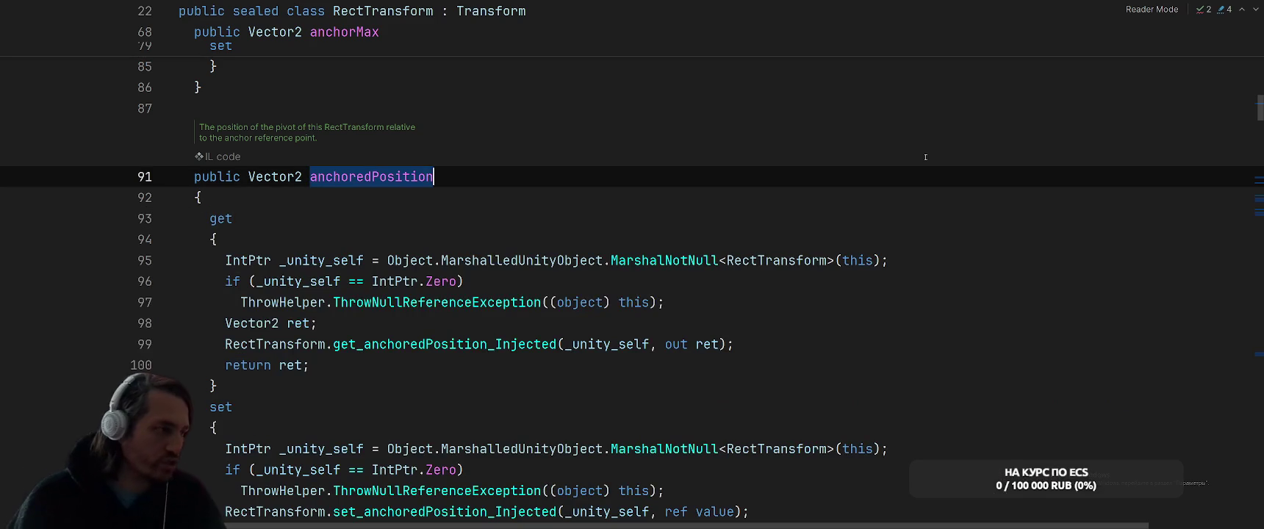
- Search all files for the text 'DoAnchorPos'
key(ctrl+shift+f)
text(DoAmch)
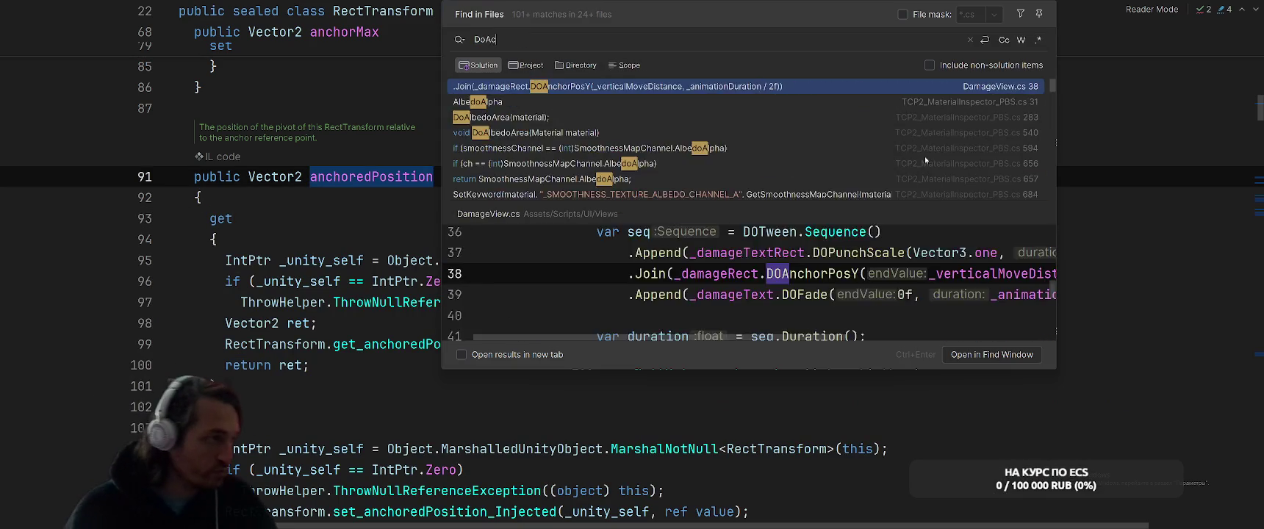
key(BackSpace)
key(BackSpace)
key(BackSpace)
text(nch)
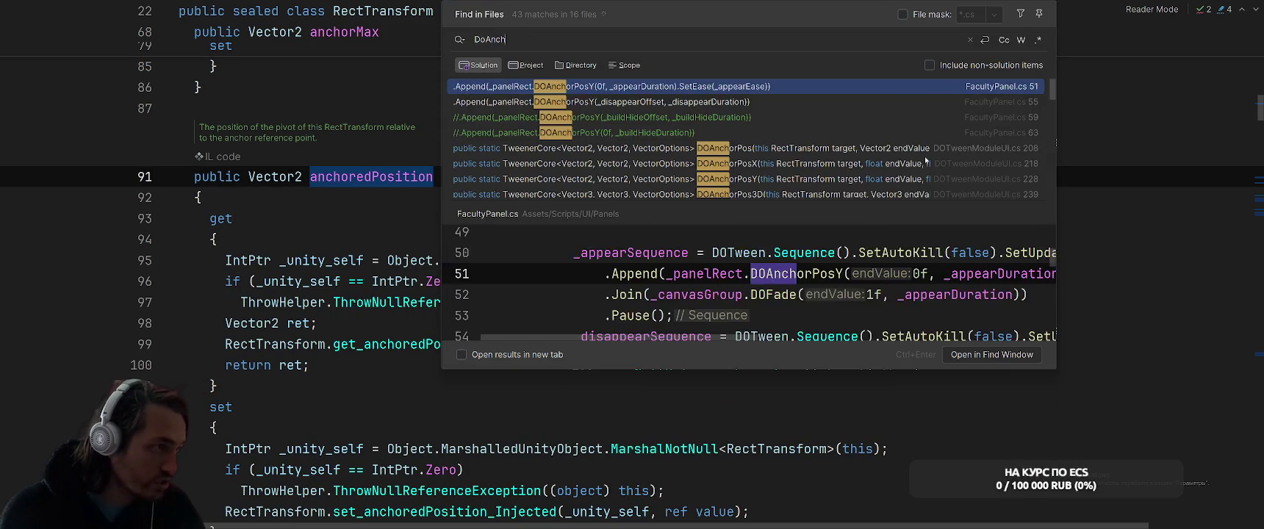
text(orPos)
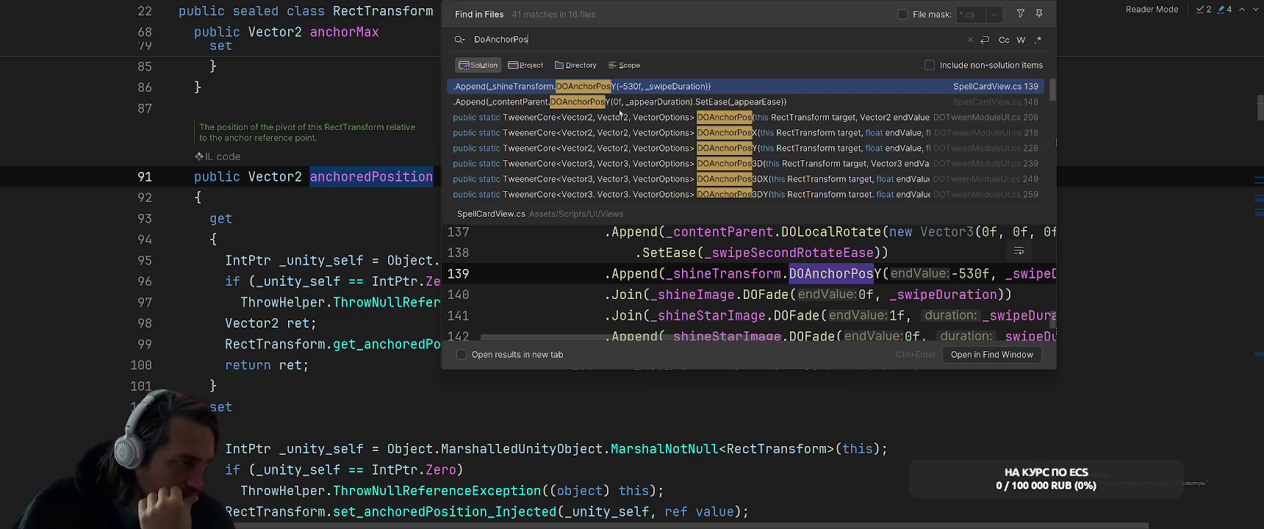
scroll(842, 125, down, 3)
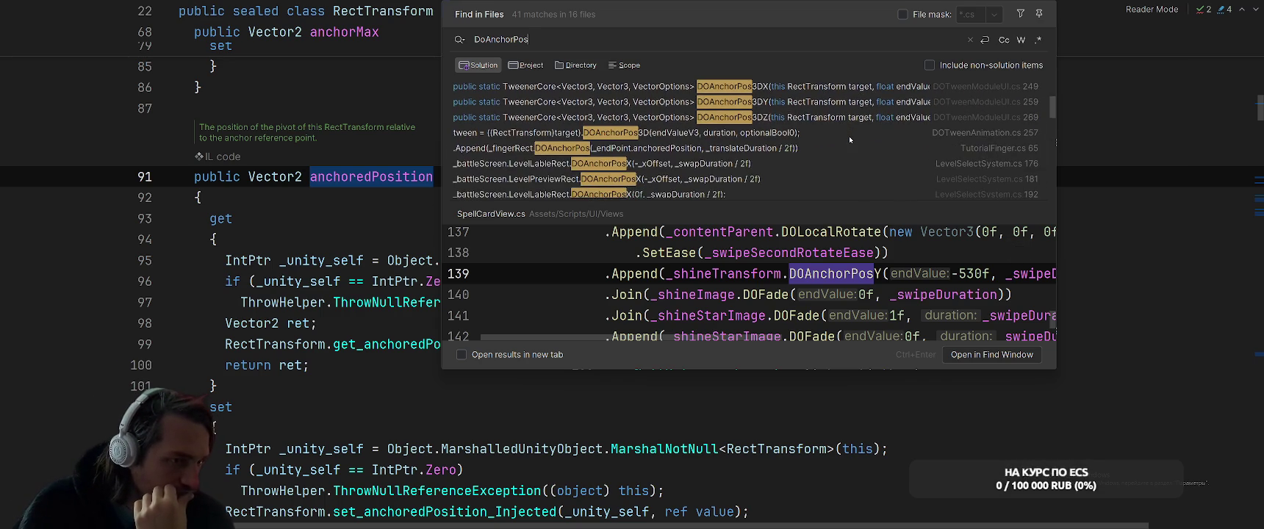
scroll(850, 135, down, 3)
- Set the search scope to Project and open the DamageView.cs line 38 match
click(575, 65)
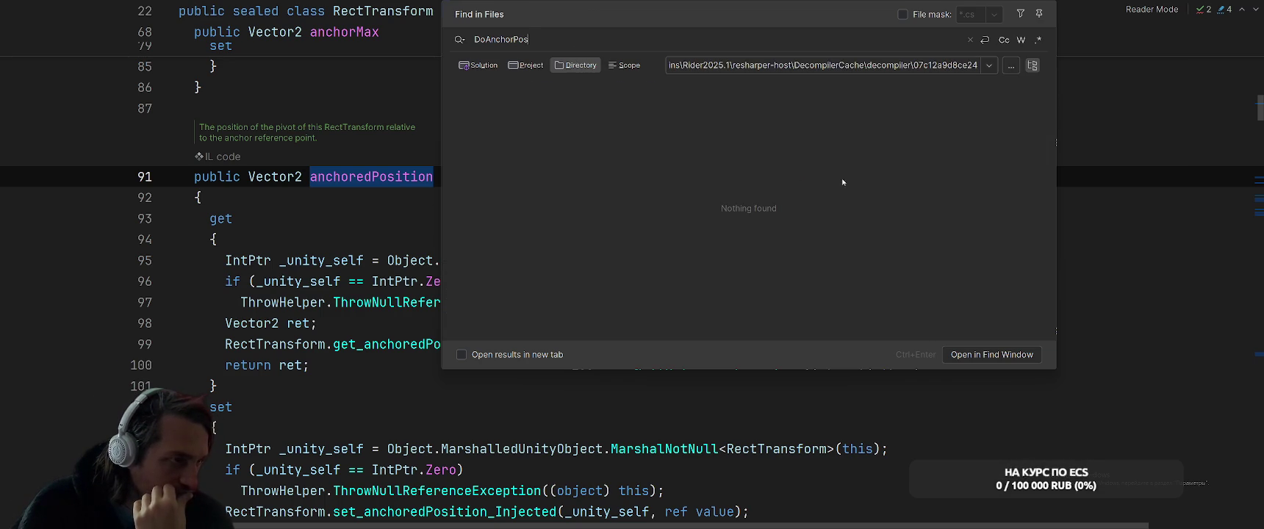
key(alt+p)
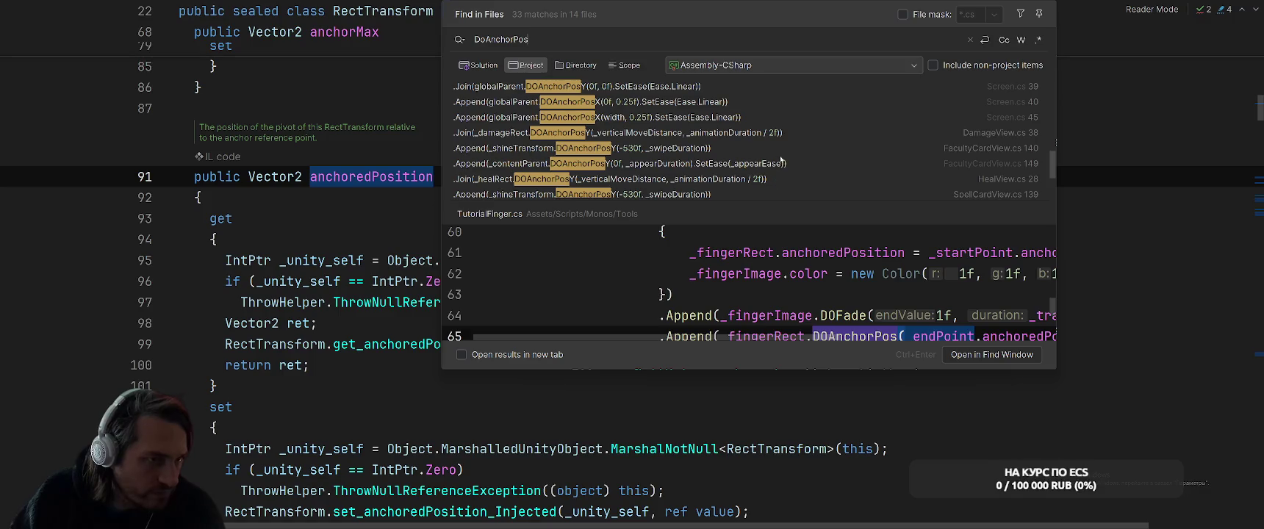
click(838, 133)
scroll(800, 287, down, 2)
scroll(809, 257, up, 3)
scroll(810, 255, down, 3)
scroll(809, 255, up, 3)
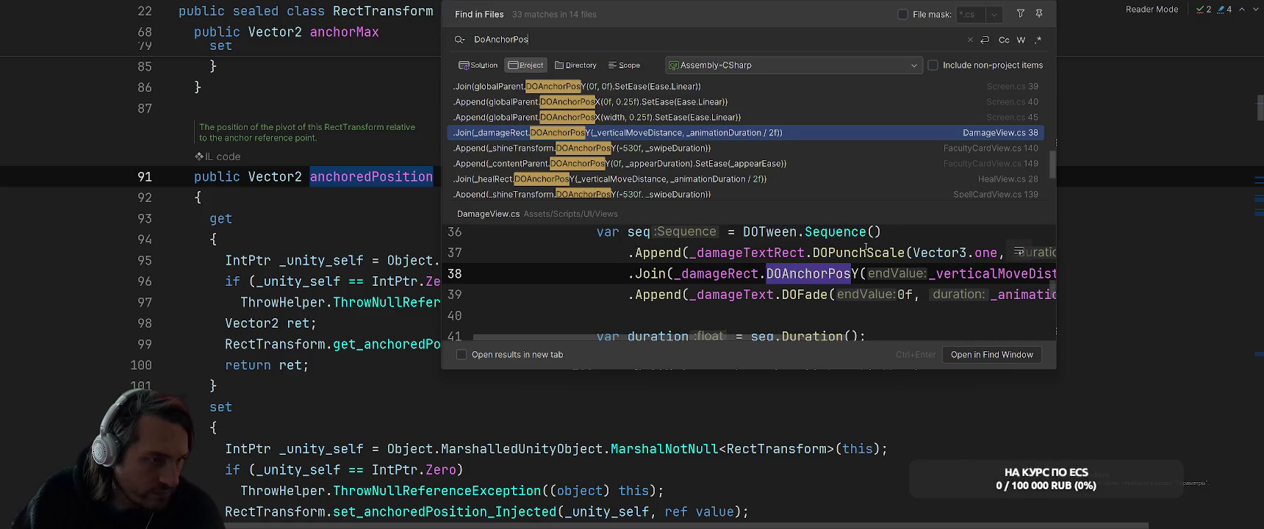
double_click(636, 136)
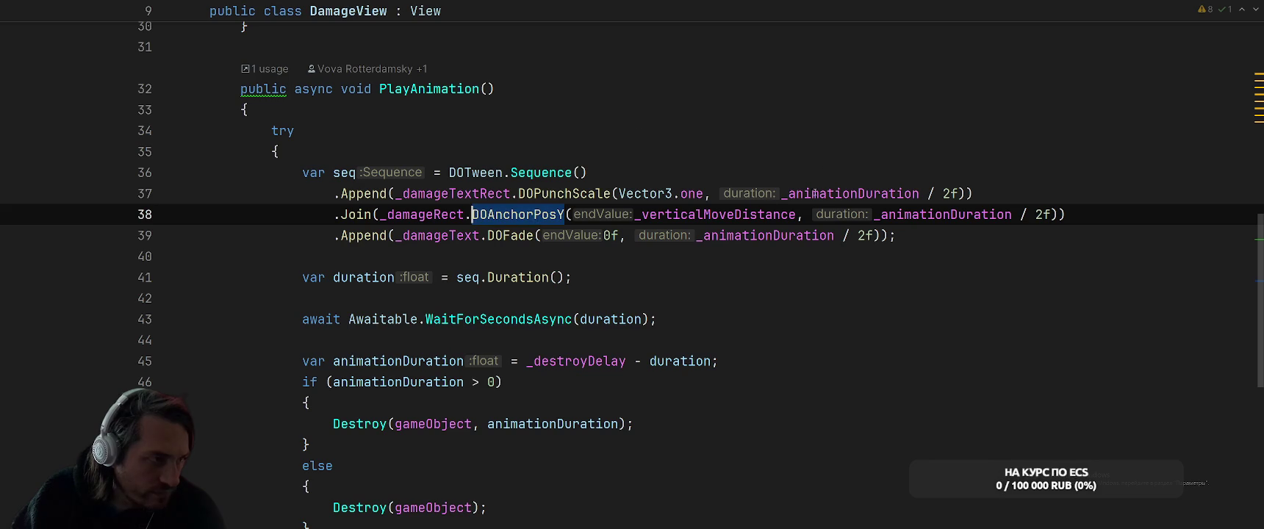
- Chain .SetTarget(gameObject) right after DOTween.Sequence() in PlayAnimation
click(634, 182)
key(Return)
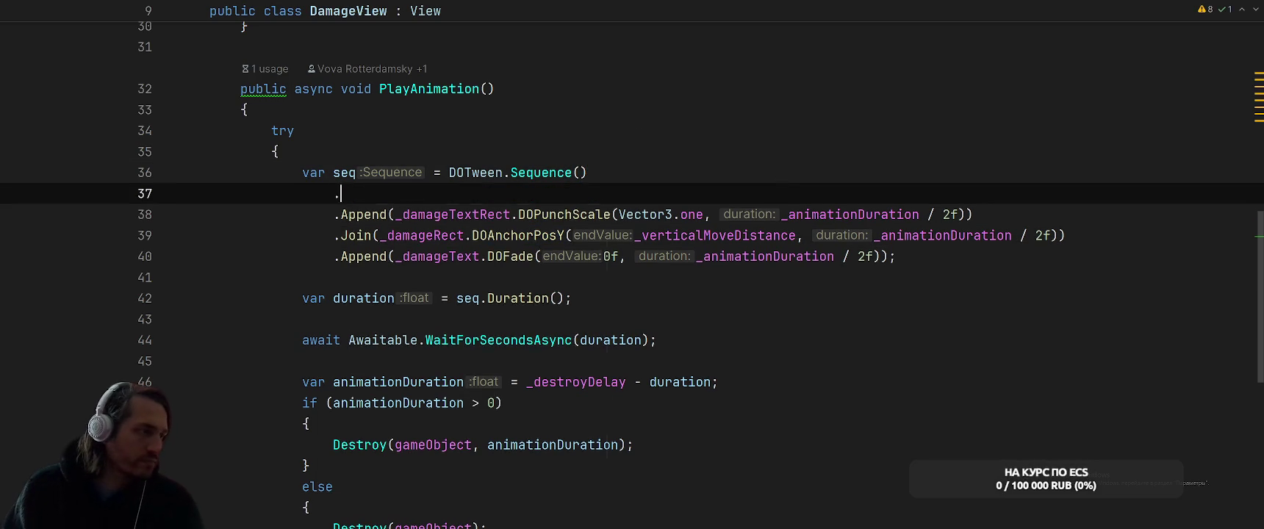
text(.SetT)
key(Tab)
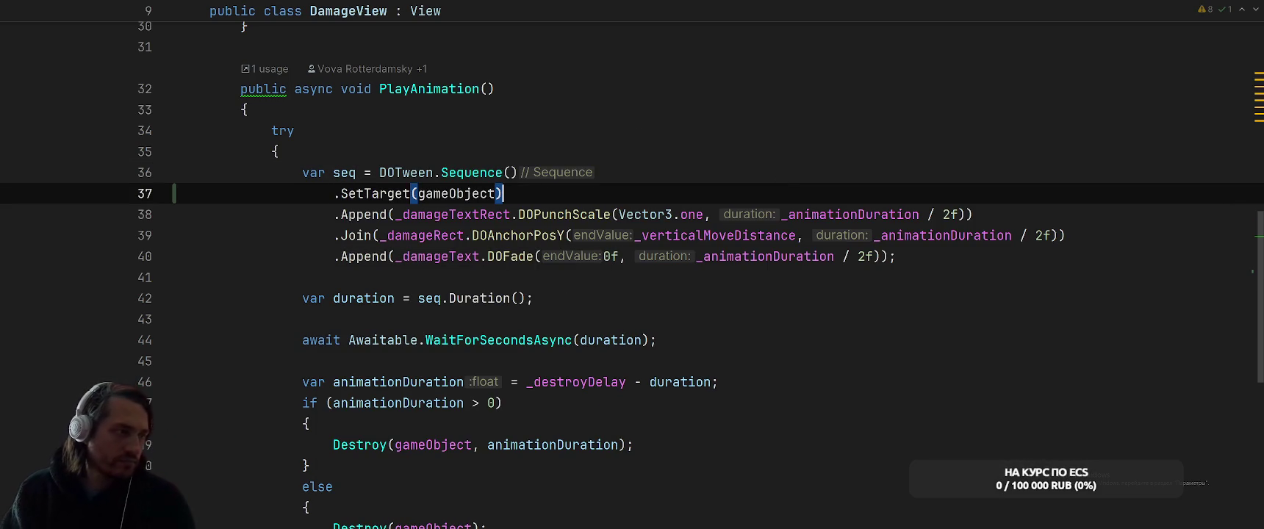
scroll(682, 205, up, 1)
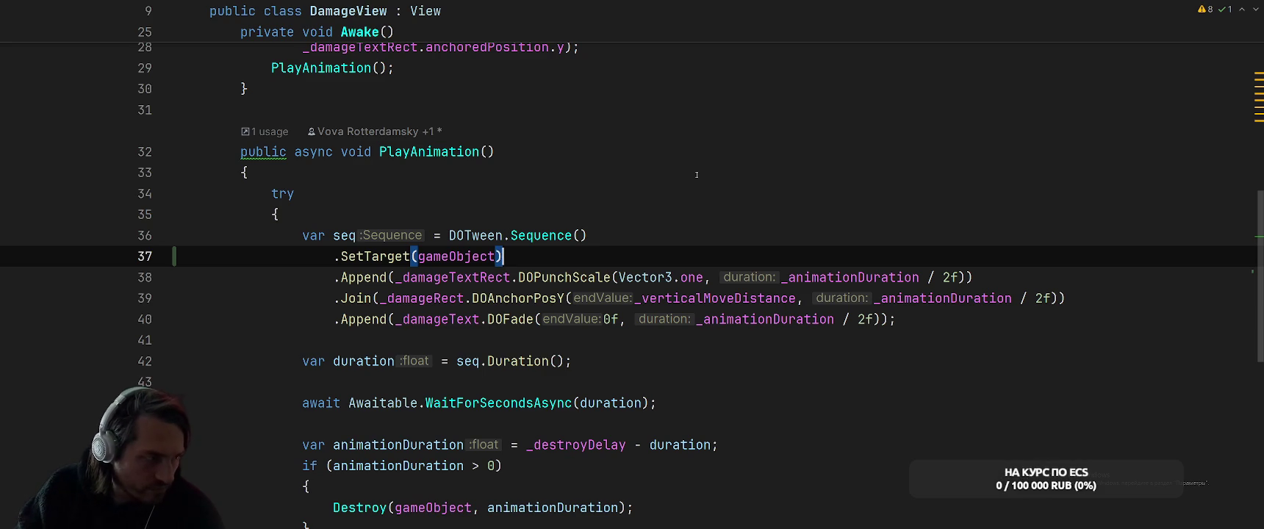
mouse_move(382, 257)
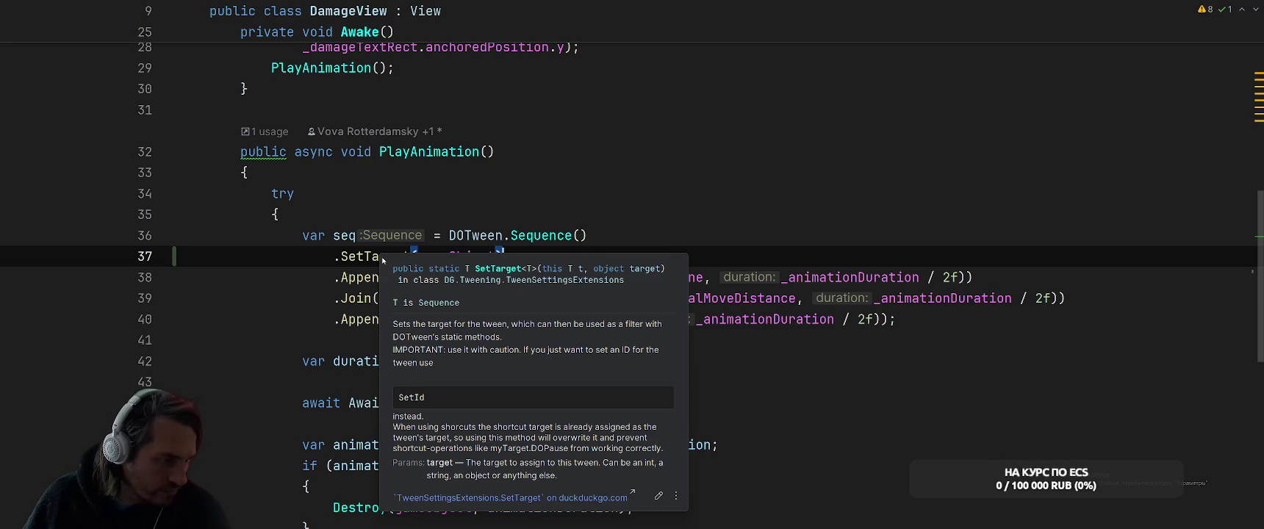
- Try a SetAutoKill(true) call, delete it again, and recall the earlier TerraEffectPrefab usage results
key(Return)
text(.SetA)
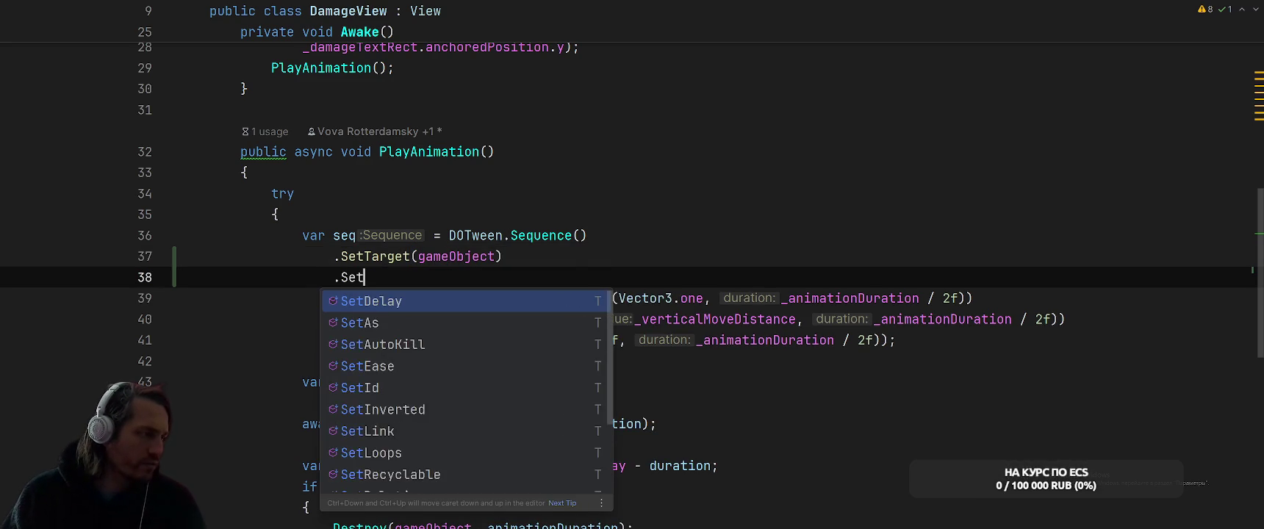
key(Tab)
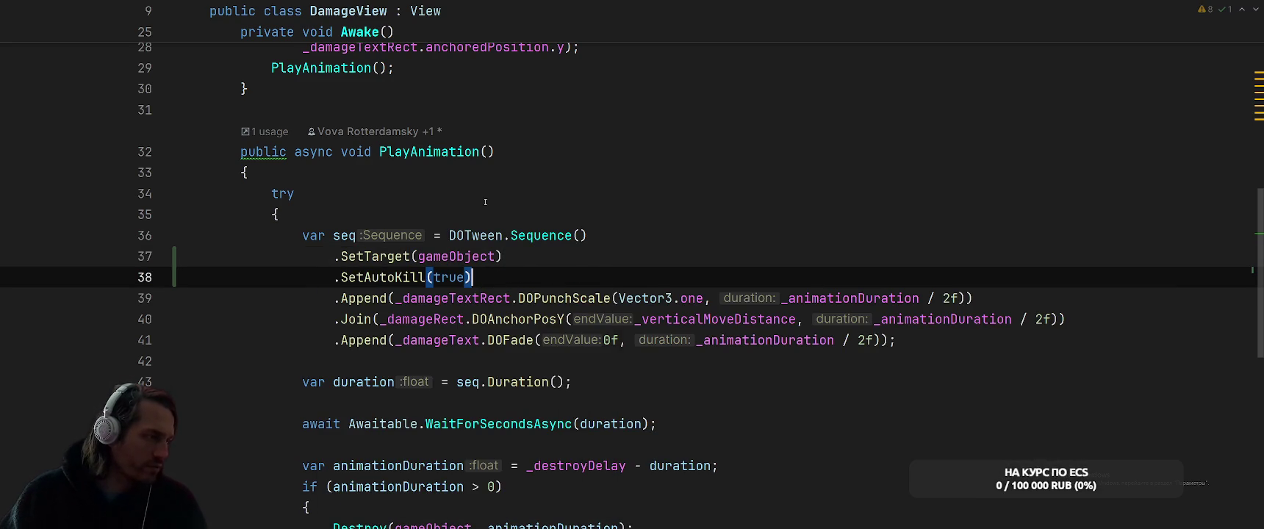
mouse_move(406, 277)
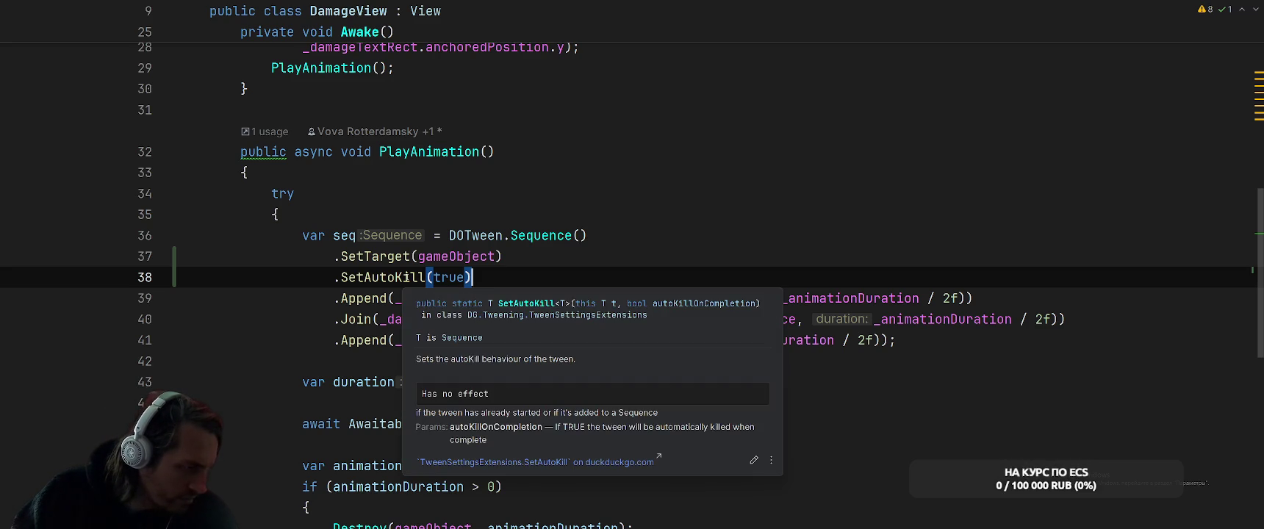
drag(472, 277, 502, 256)
key(BackSpace)
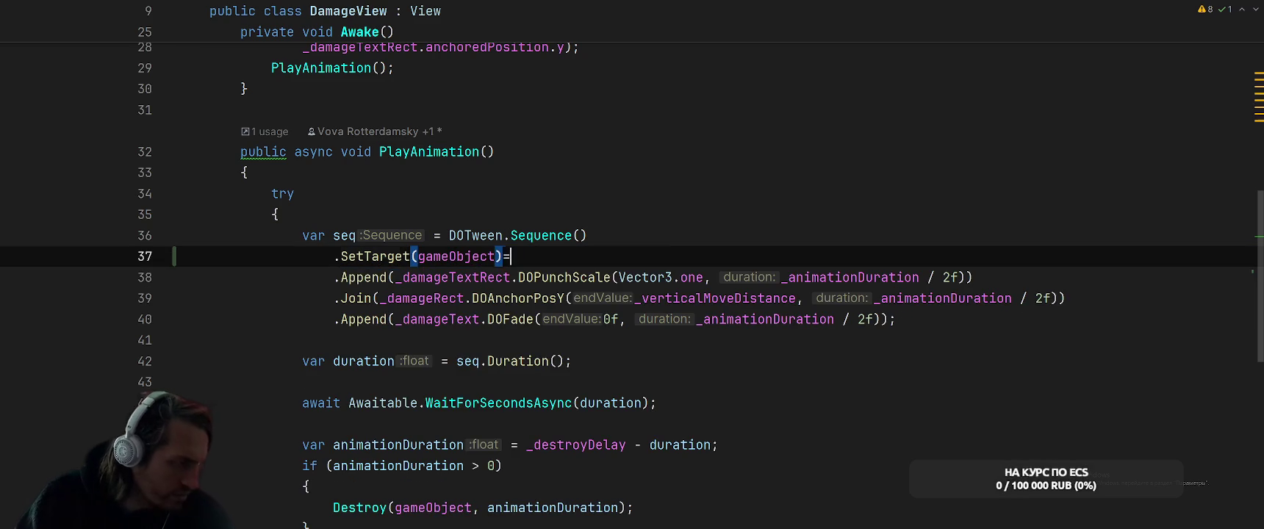
click(768, 206)
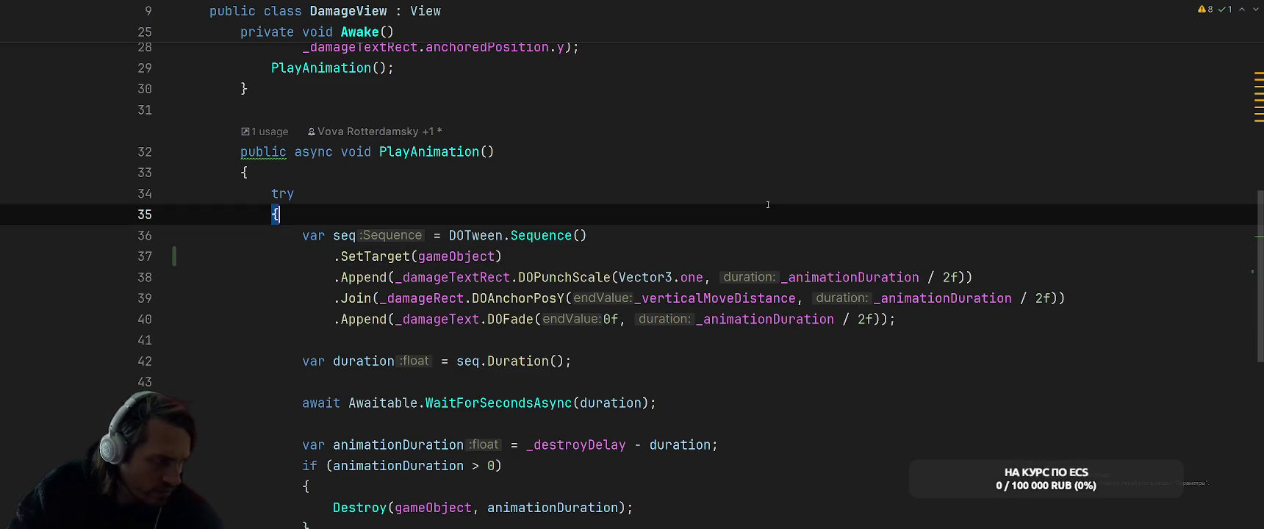
scroll(769, 205, down, 3)
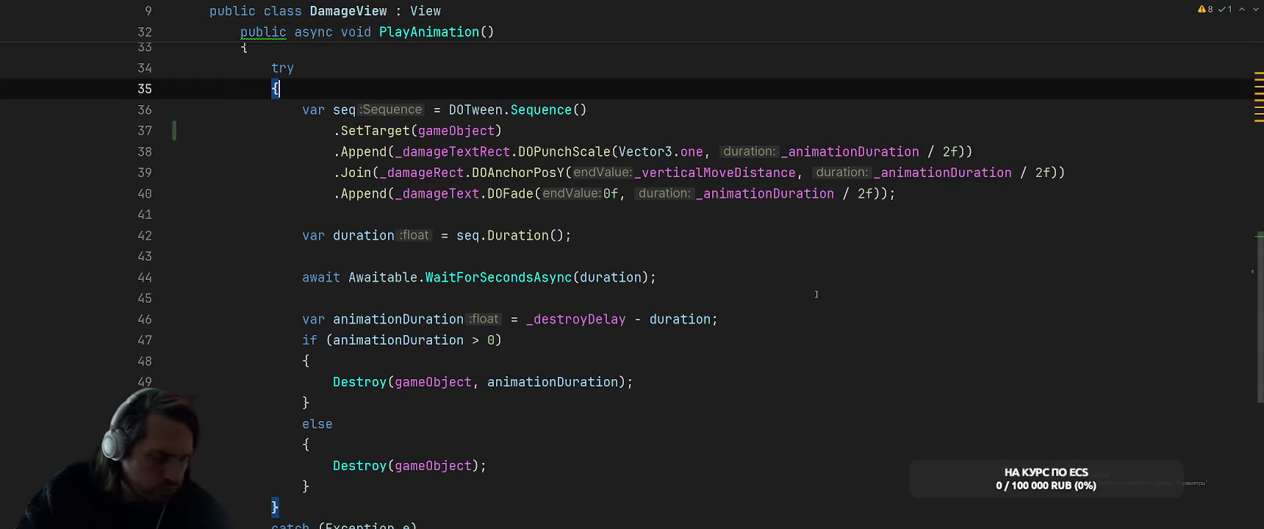
key(ctrl+Tab)
key(3)
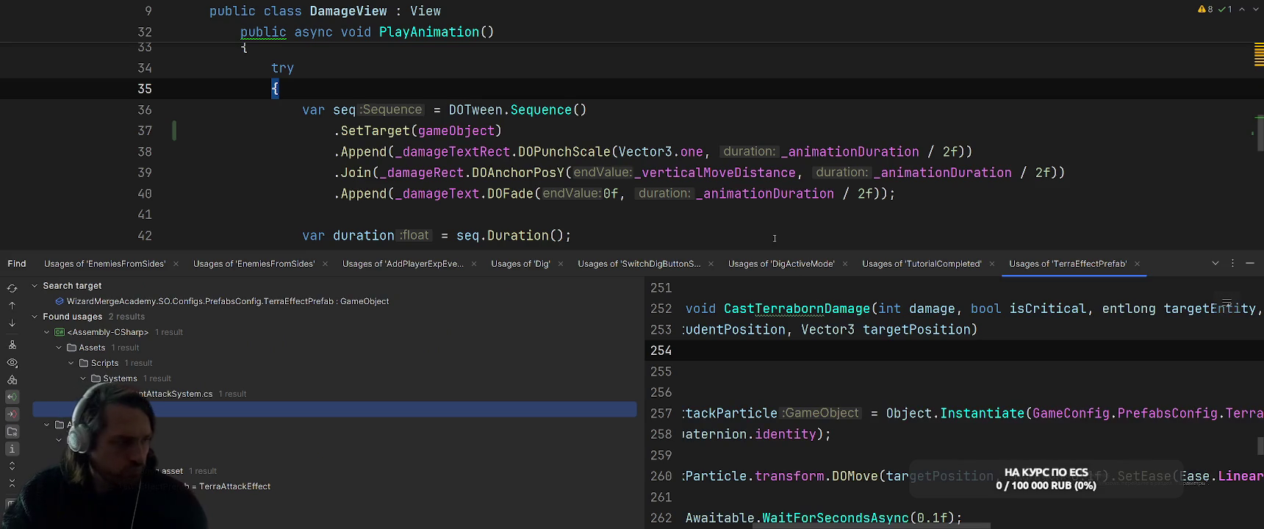
- Search the whole project for DOAnchorPos and preview the PickPanel.cs line 77 match
click(1250, 263)
key(ctrl+shift+f)
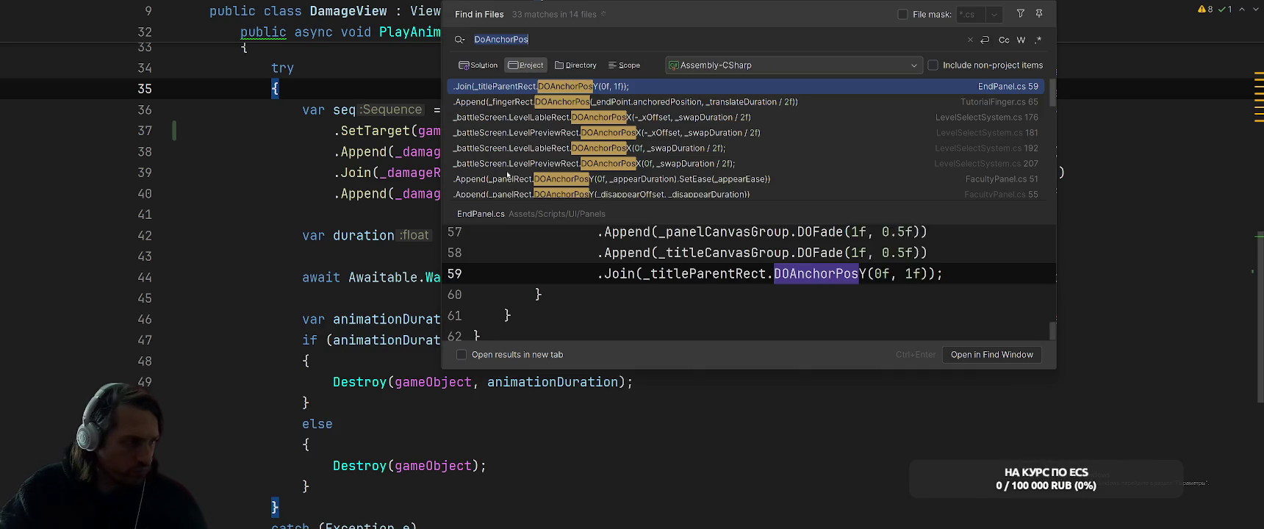
scroll(838, 143, down, 3)
scroll(835, 142, down, 3)
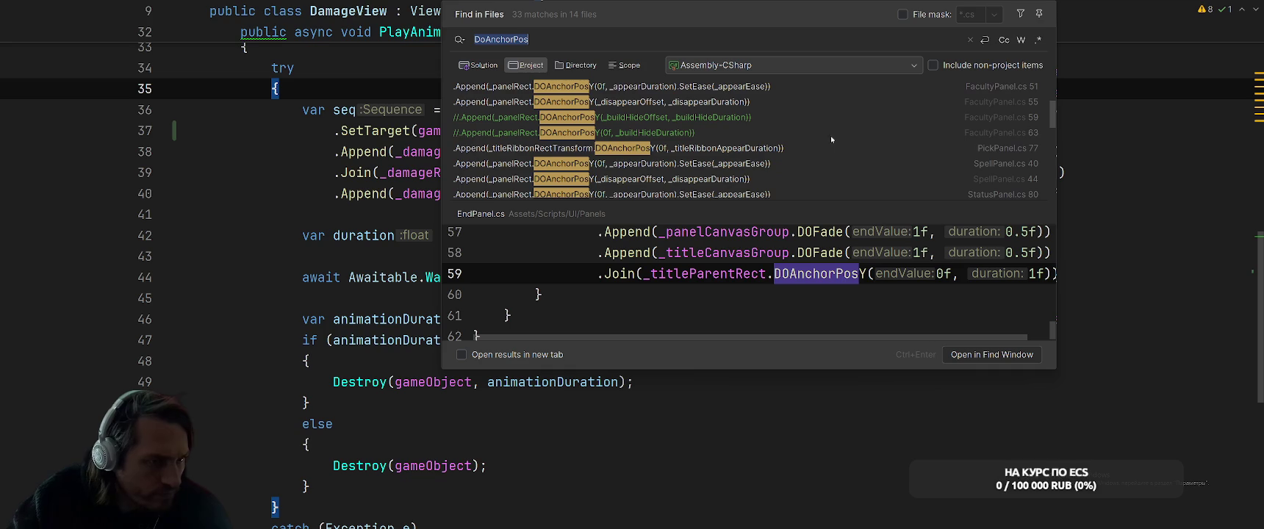
click(790, 149)
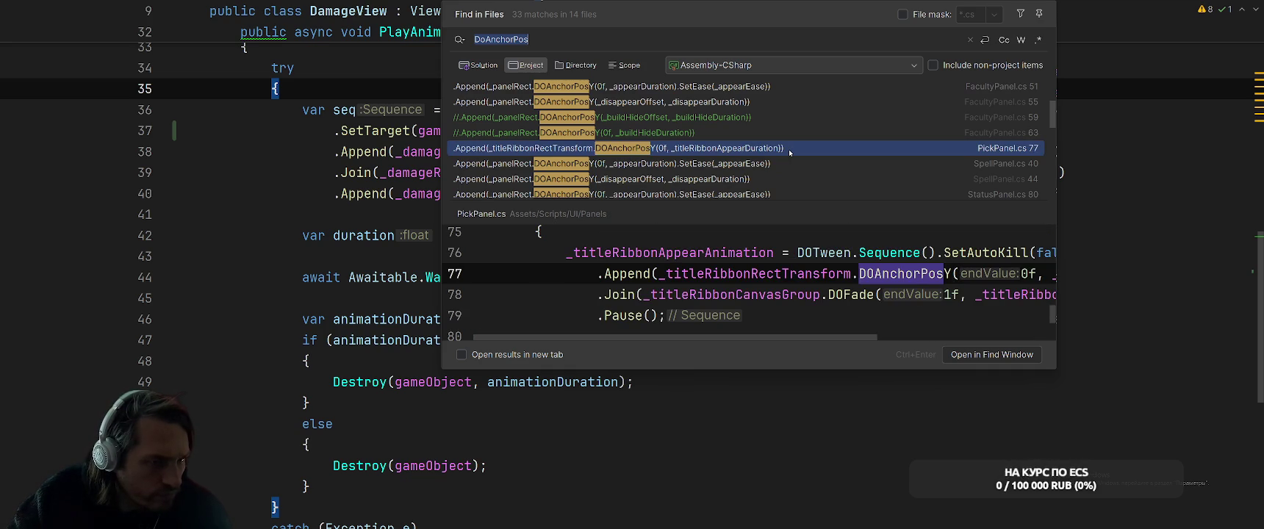
scroll(953, 335, right, 5)
drag(954, 335, 827, 319)
scroll(708, 167, down, 3)
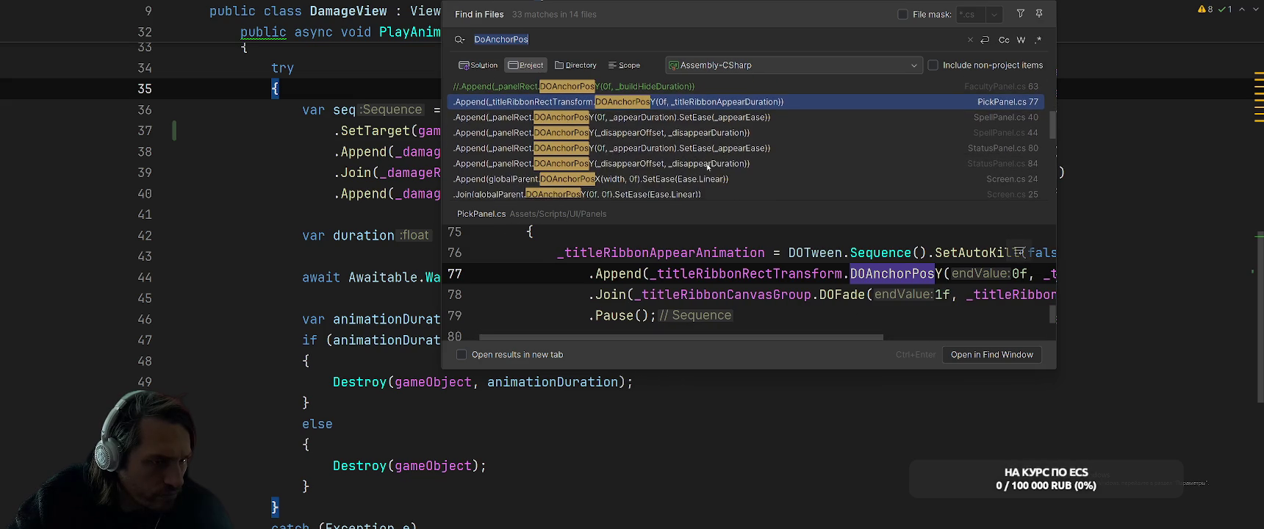
scroll(708, 167, down, 10)
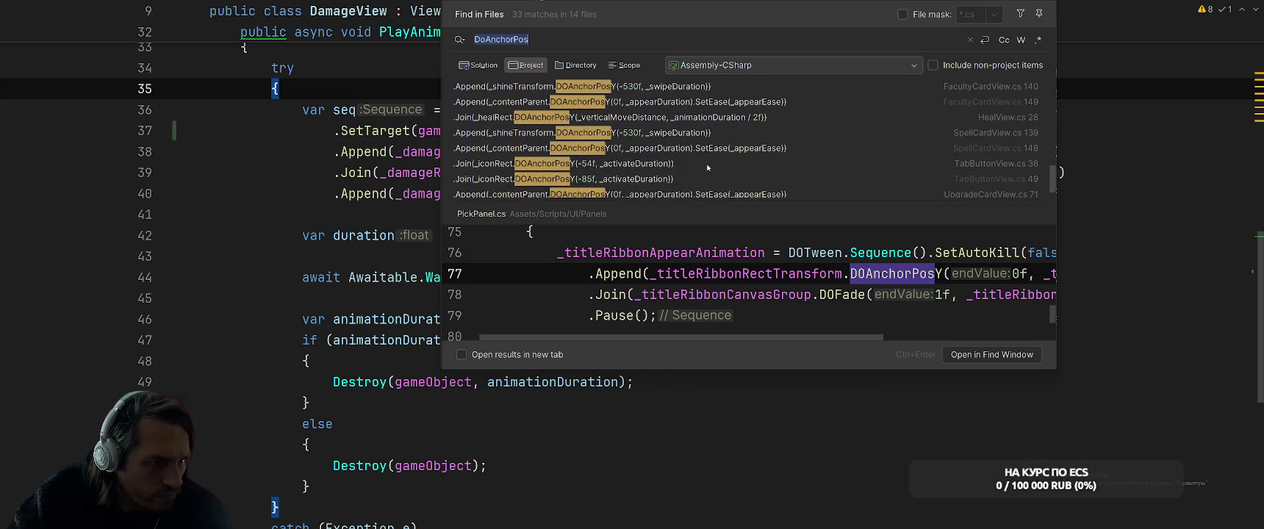
scroll(708, 166, up, 10)
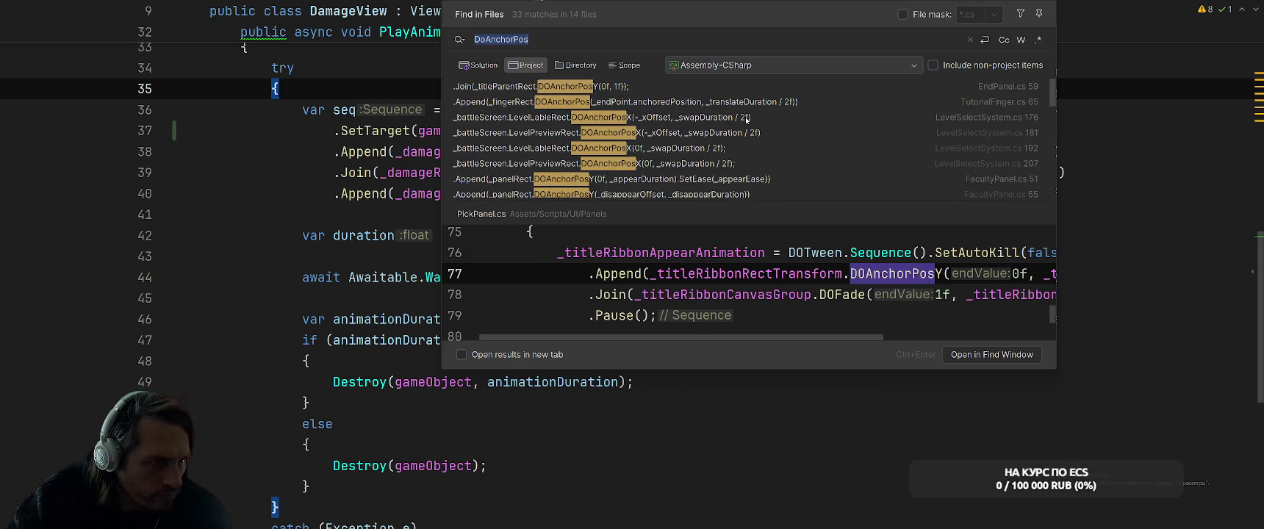
- Preview the EndPanel.cs, TutorialFinger.cs and LevelSelectSystem.cs lines 176, 181, 192 matches
click(742, 86)
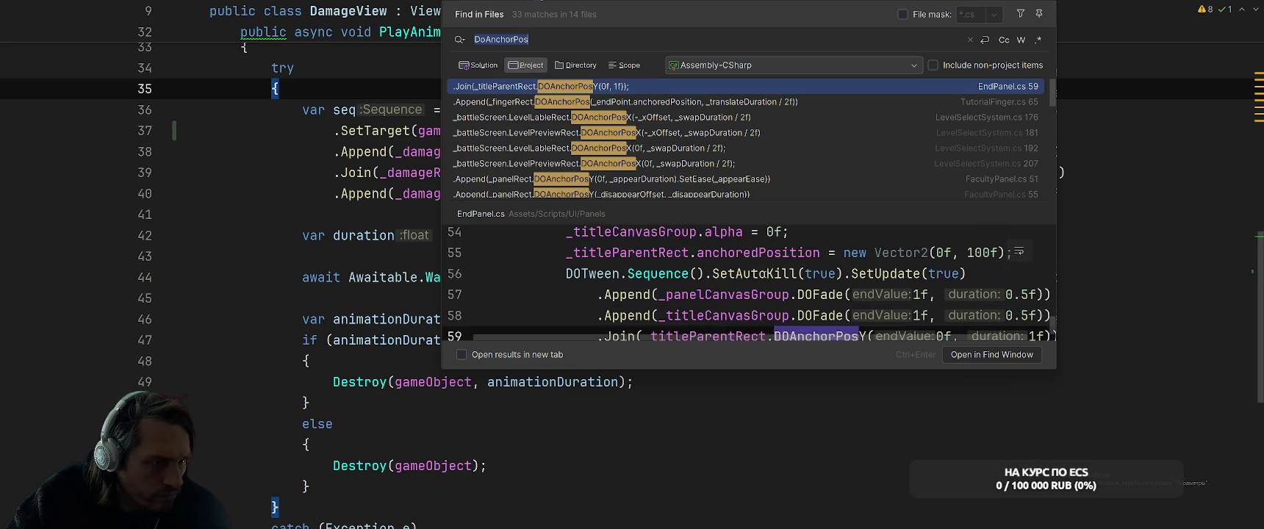
scroll(765, 273, up, 1)
scroll(767, 256, up, 3)
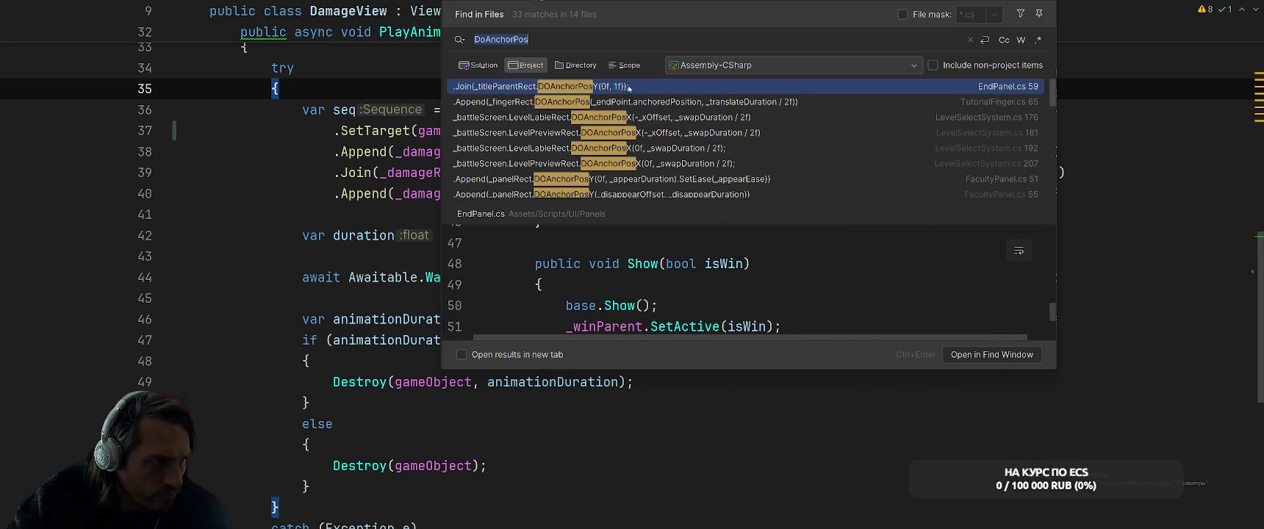
click(706, 102)
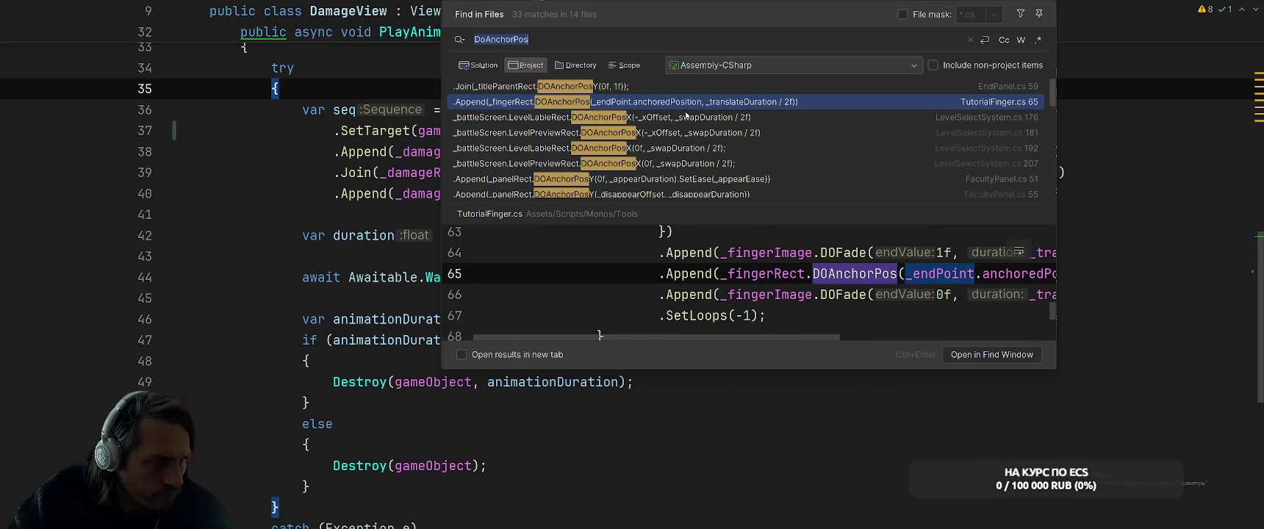
click(700, 117)
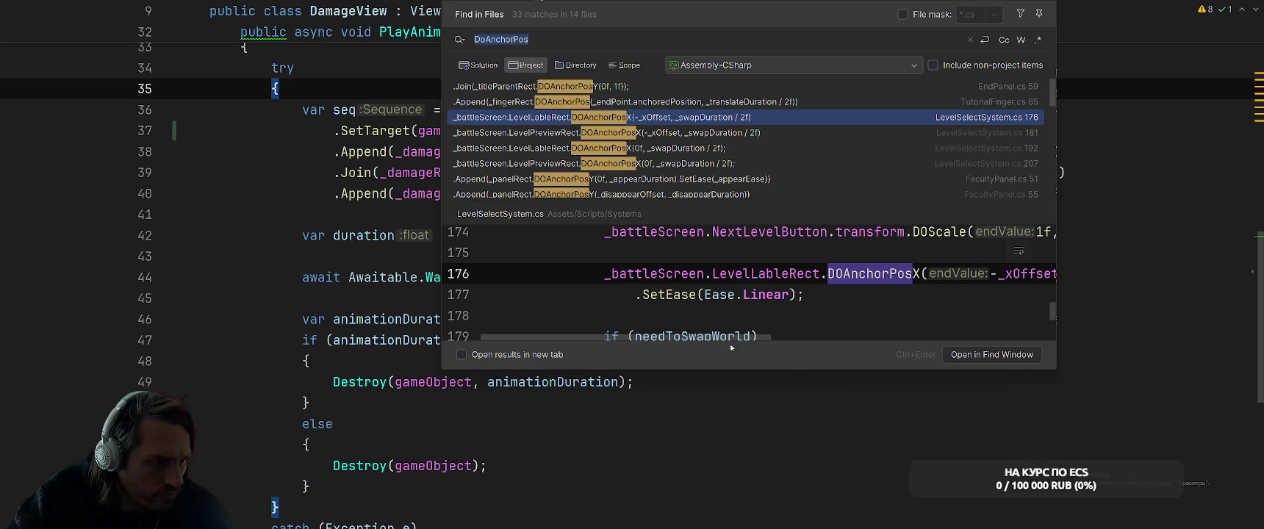
scroll(732, 295, right, 5)
scroll(731, 294, left, 5)
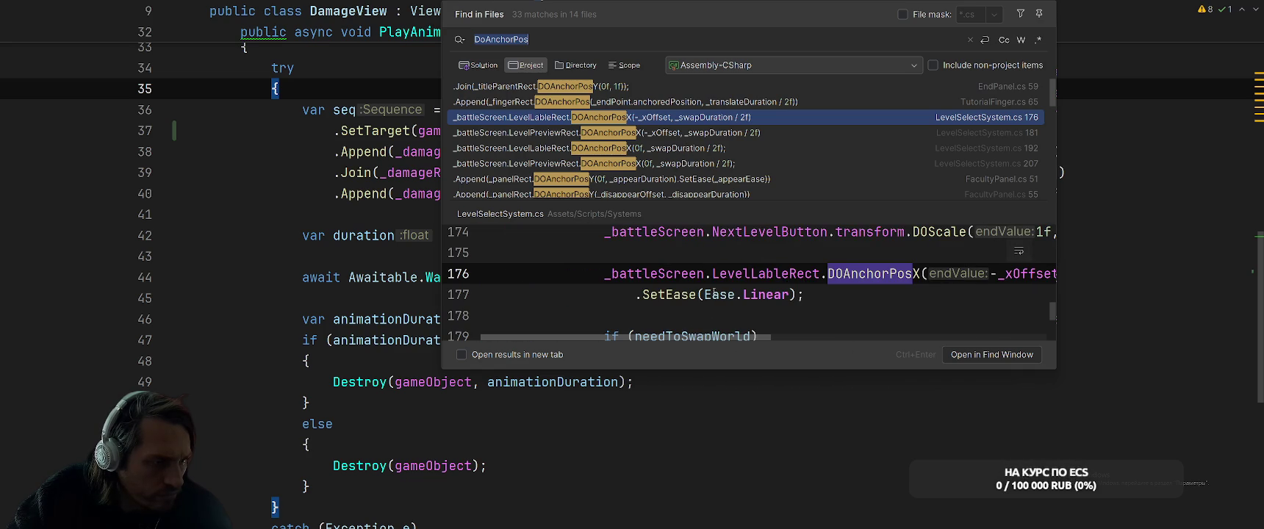
click(636, 134)
scroll(702, 343, right, 5)
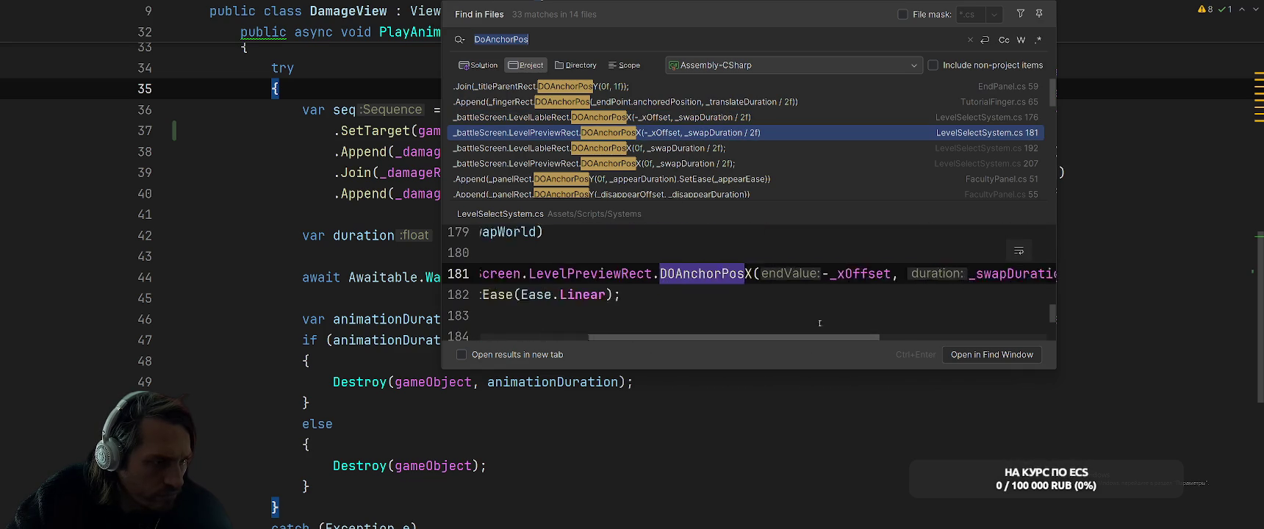
scroll(702, 344, left, 5)
key(Down)
key(Down)
key(Down)
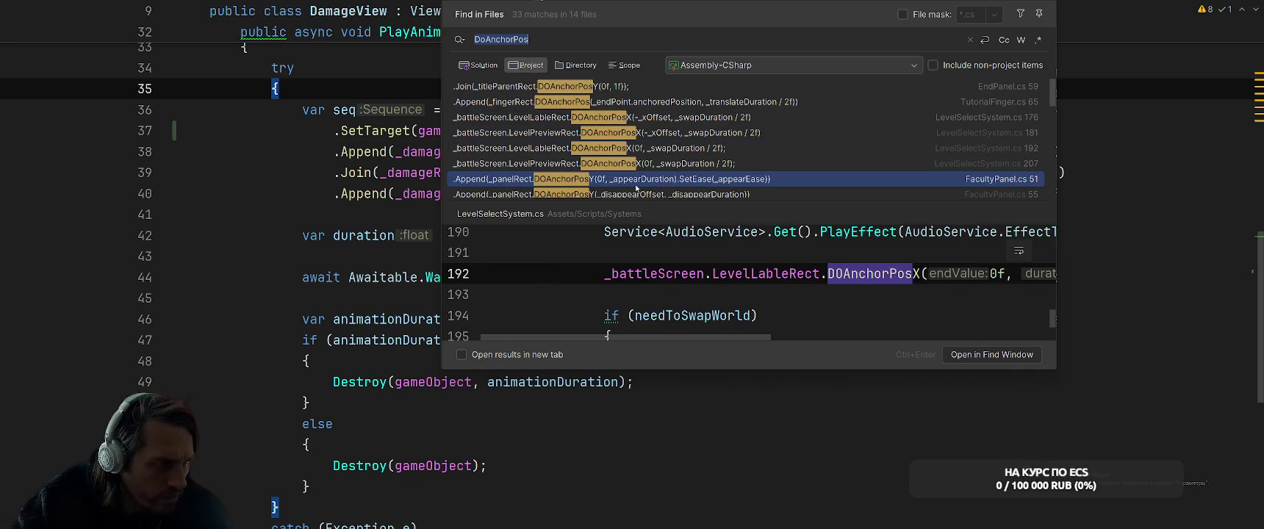
scroll(760, 297, down, 2)
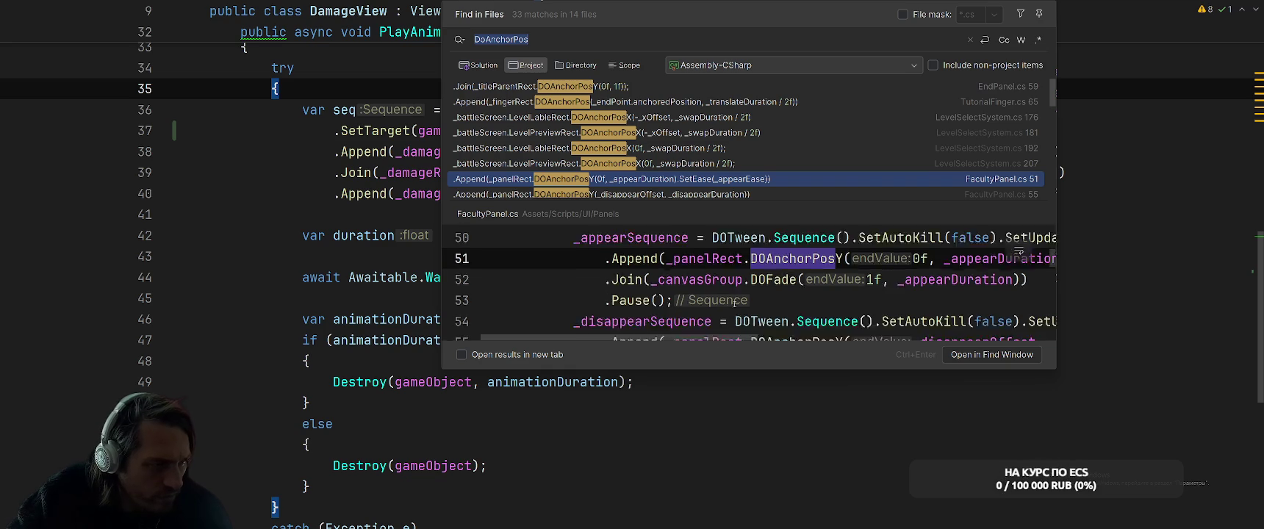
scroll(760, 298, up, 2)
scroll(783, 342, right, 4)
scroll(783, 342, left, 4)
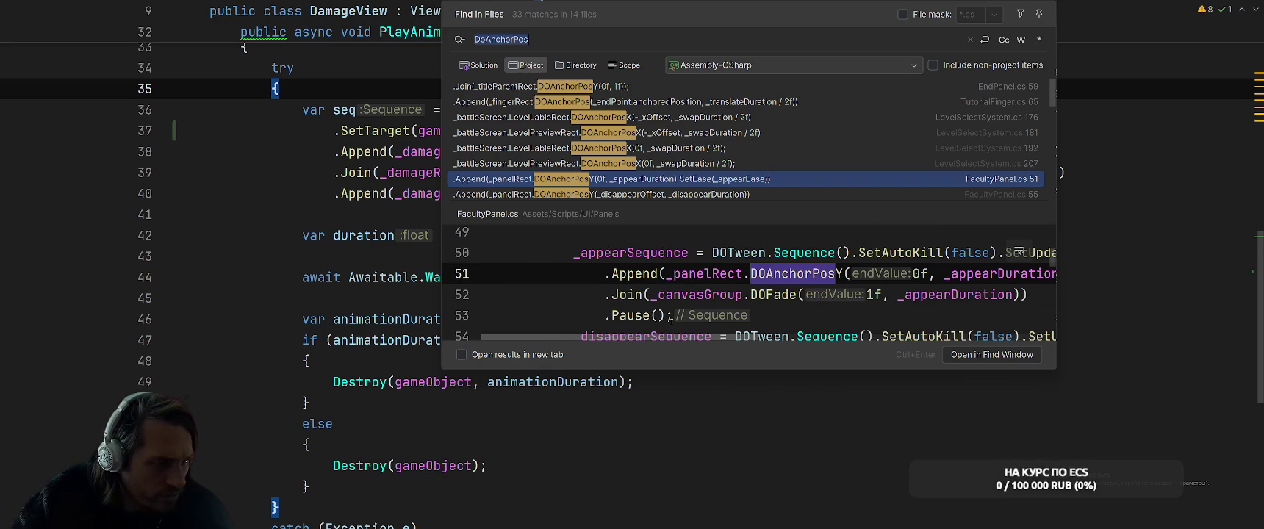
scroll(671, 149, down, 2)
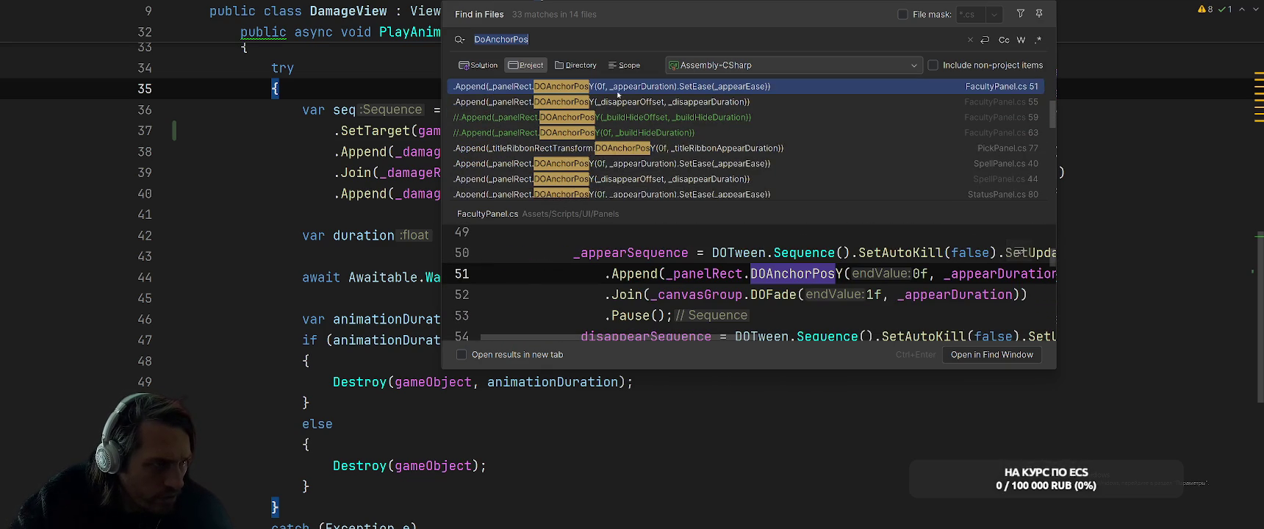
- Preview the FacultyPanel.cs, PickPanel.cs, SpellPanel.cs lines 40/44 and StatusPanel.cs lines 80/84 matches
click(617, 100)
click(649, 147)
drag(714, 333, 914, 332)
scroll(787, 305, left, 4)
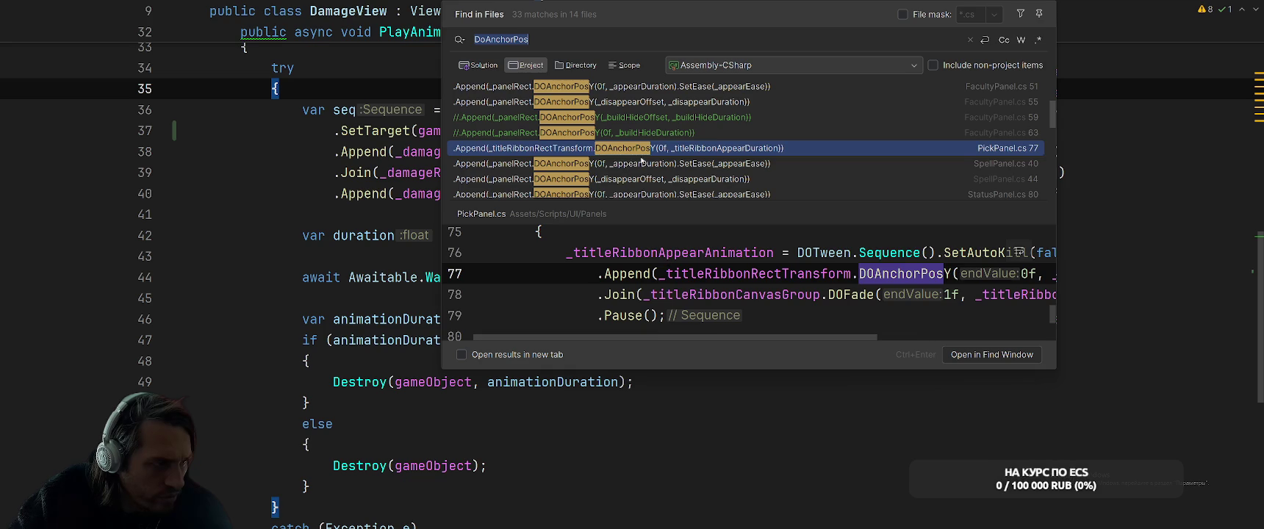
key(Down)
click(674, 176)
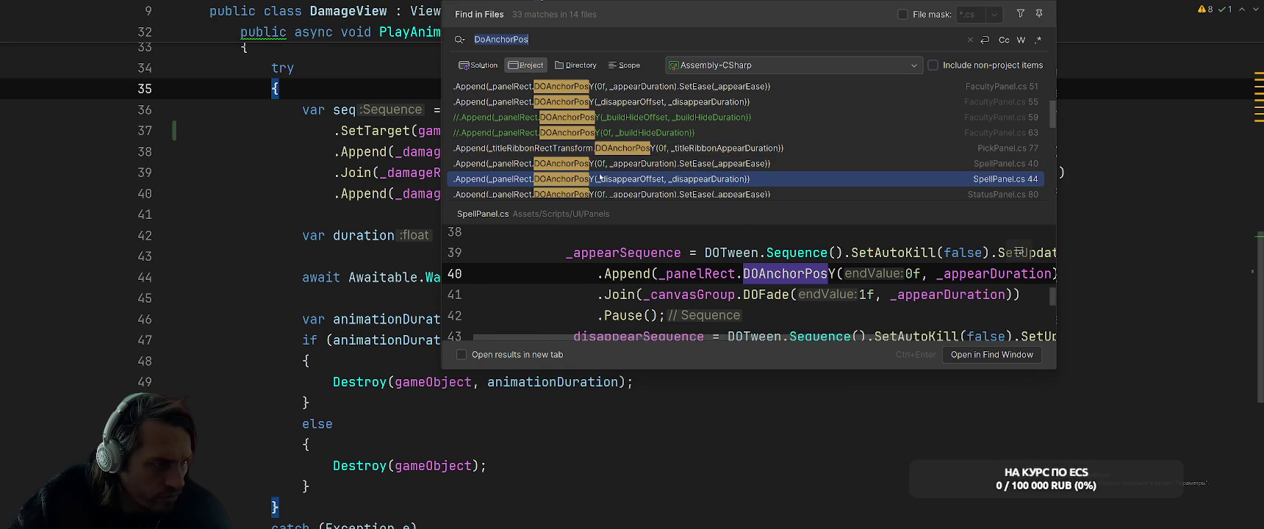
scroll(740, 339, right, 2)
scroll(741, 338, left, 2)
scroll(623, 177, down, 3)
key(Down)
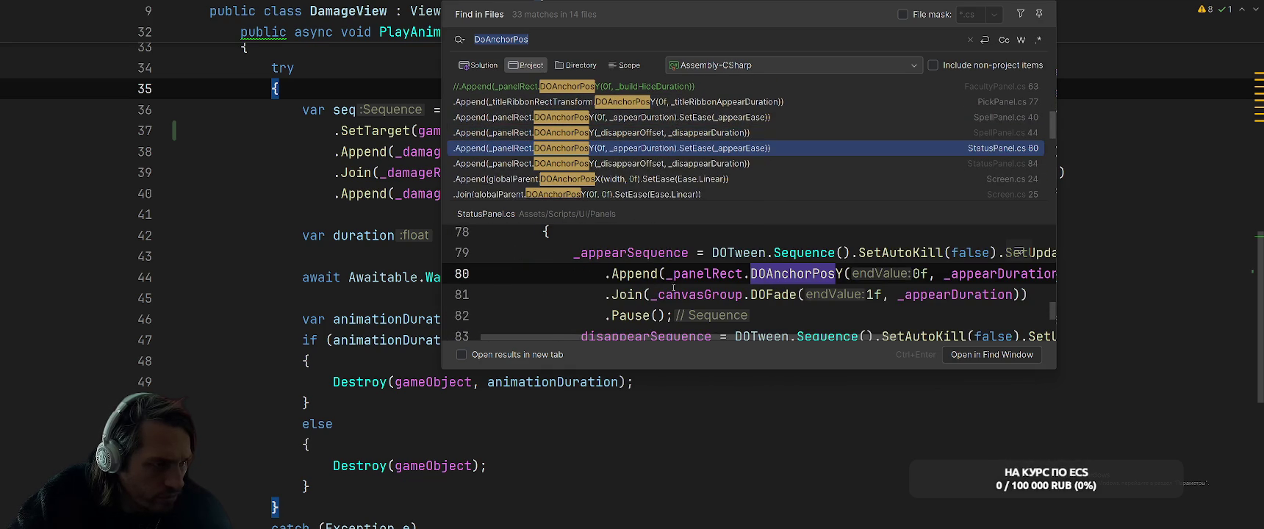
scroll(680, 274, right, 2)
scroll(680, 274, left, 2)
key(Down)
- Preview the Screen.cs lines 24–26 matches and the DOAnchorPosY usage in DamageView.cs
click(621, 185)
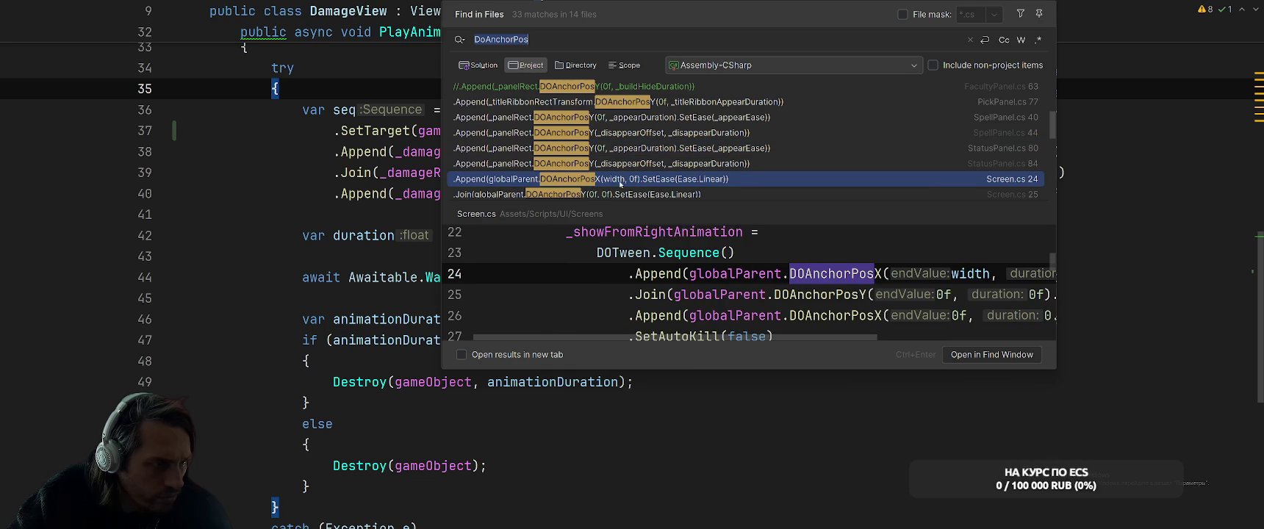
scroll(721, 324, down, 1)
scroll(720, 323, up, 2)
scroll(735, 323, down, 1)
scroll(745, 347, right, 3)
scroll(659, 148, down, 3)
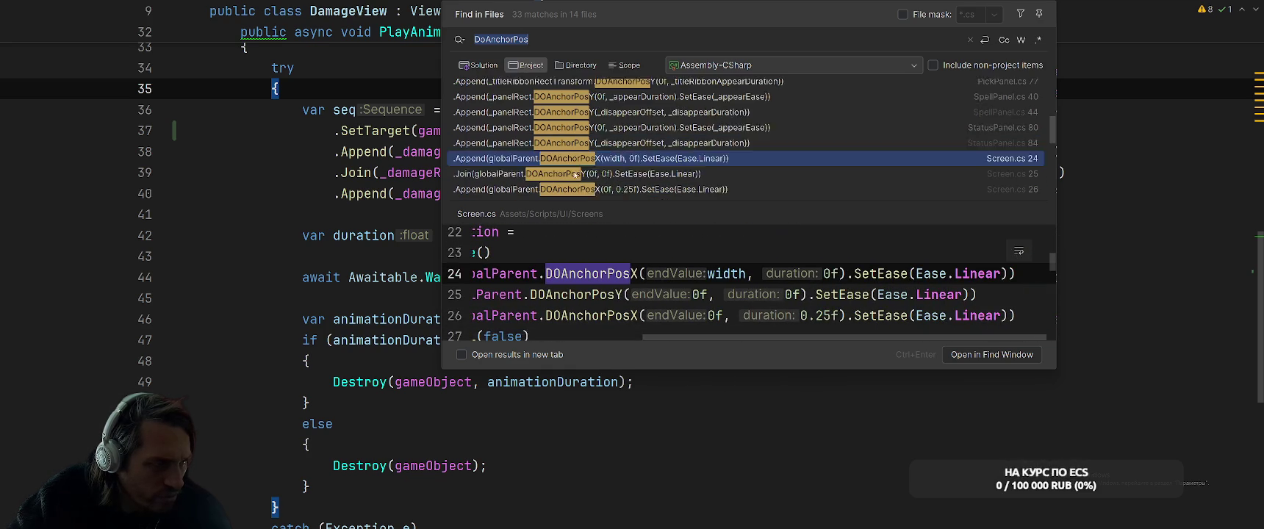
click(659, 148)
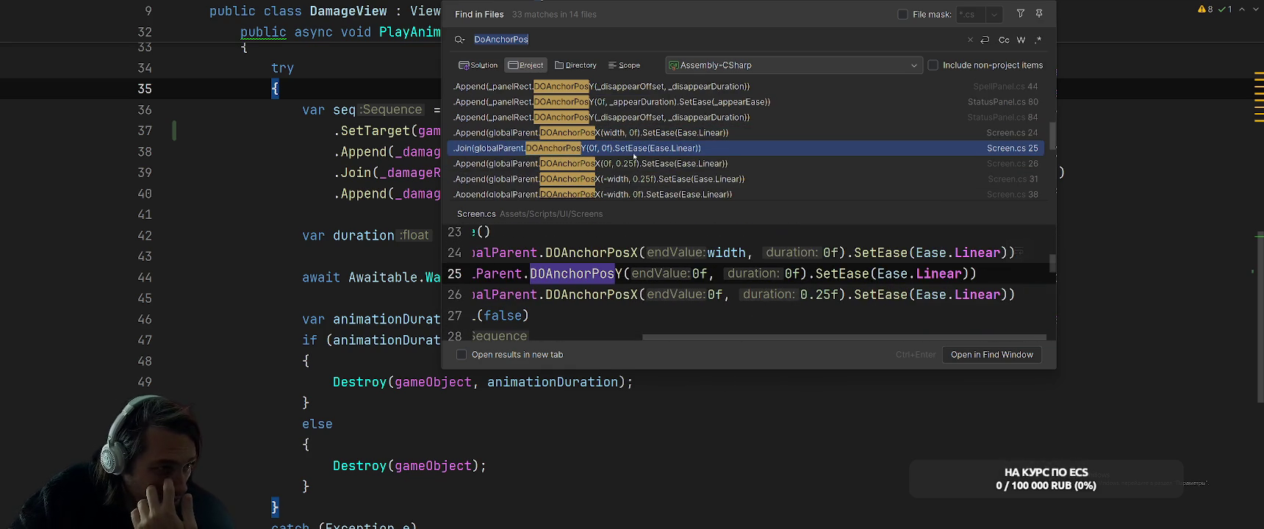
click(637, 166)
scroll(636, 175, down, 3)
click(699, 164)
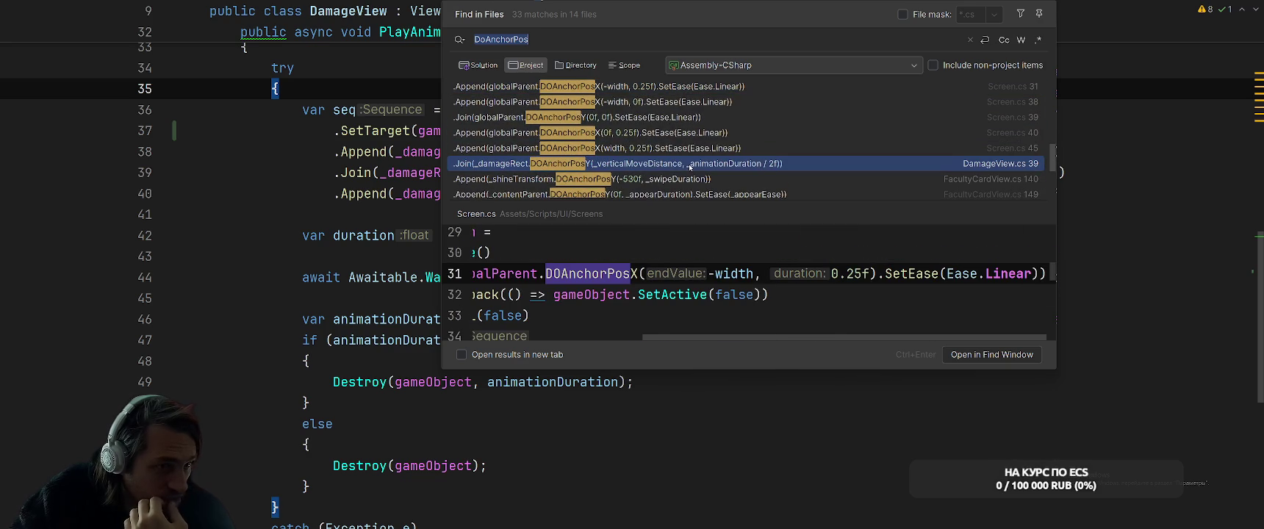
scroll(655, 324, right, 3)
scroll(669, 309, left, 3)
scroll(691, 294, down, 2)
scroll(717, 278, up, 2)
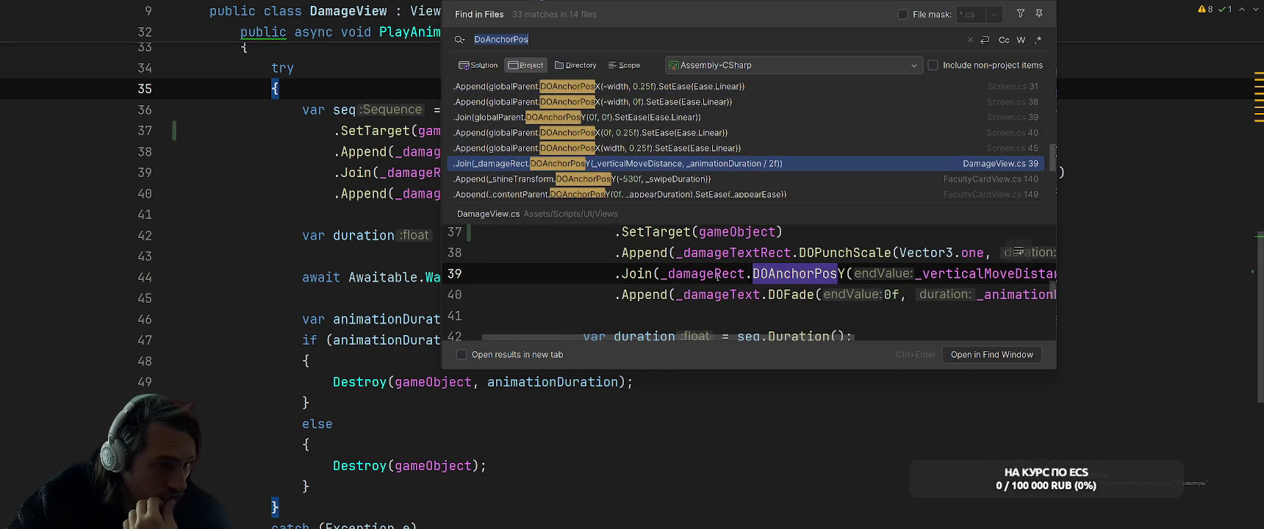
scroll(716, 277, up, 1)
scroll(739, 280, down, 1)
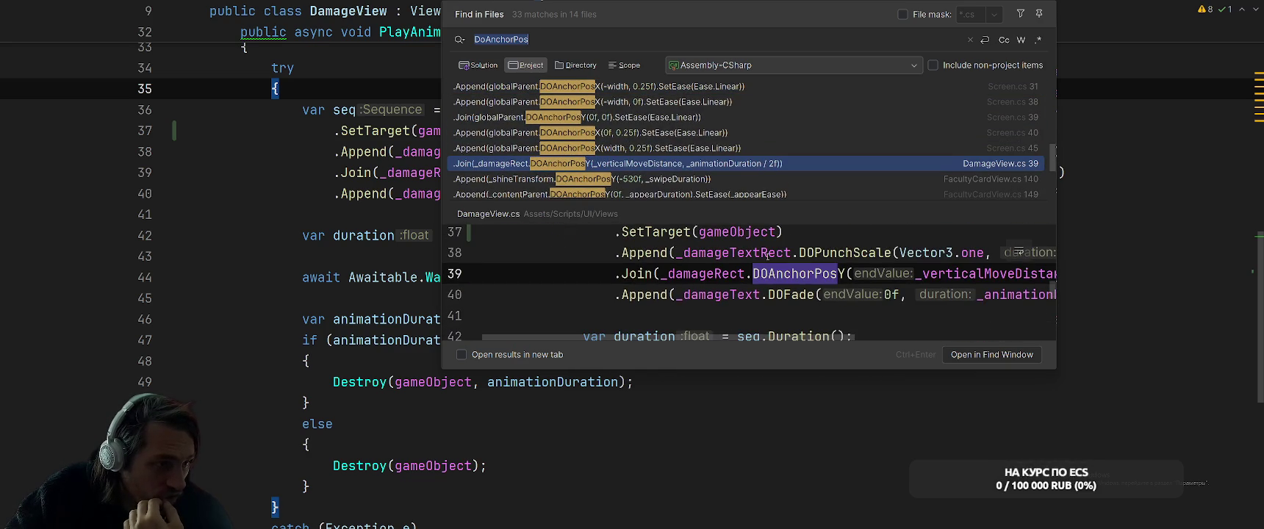
- Check the FacultyCardView.cs line 140 match, close the search, and switch to Unity
click(677, 183)
scroll(736, 273, down, 1)
scroll(739, 273, up, 3)
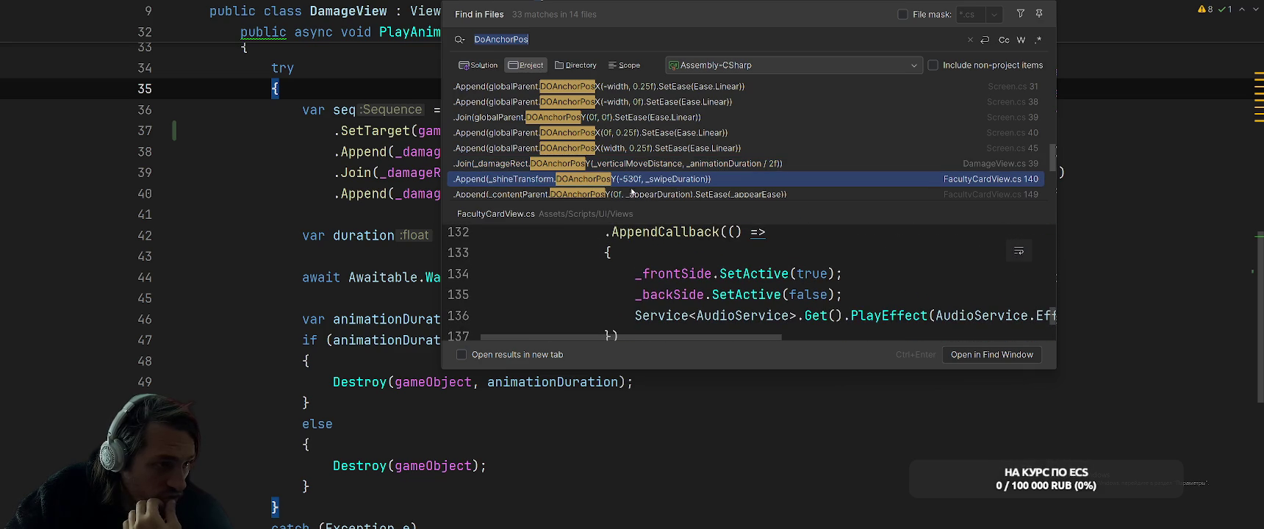
scroll(763, 268, up, 3)
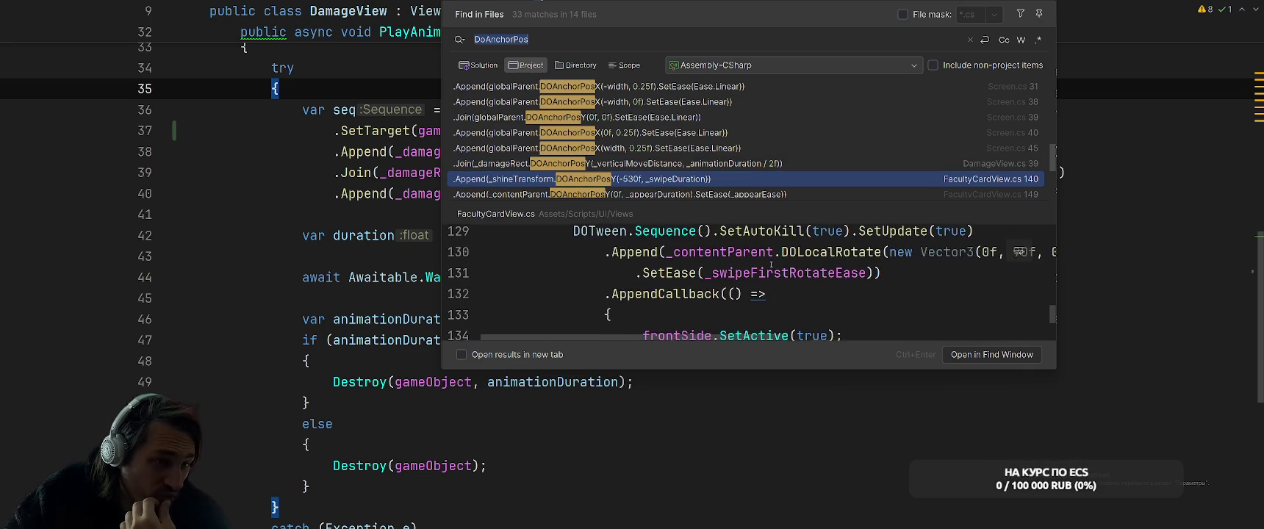
scroll(794, 260, up, 2)
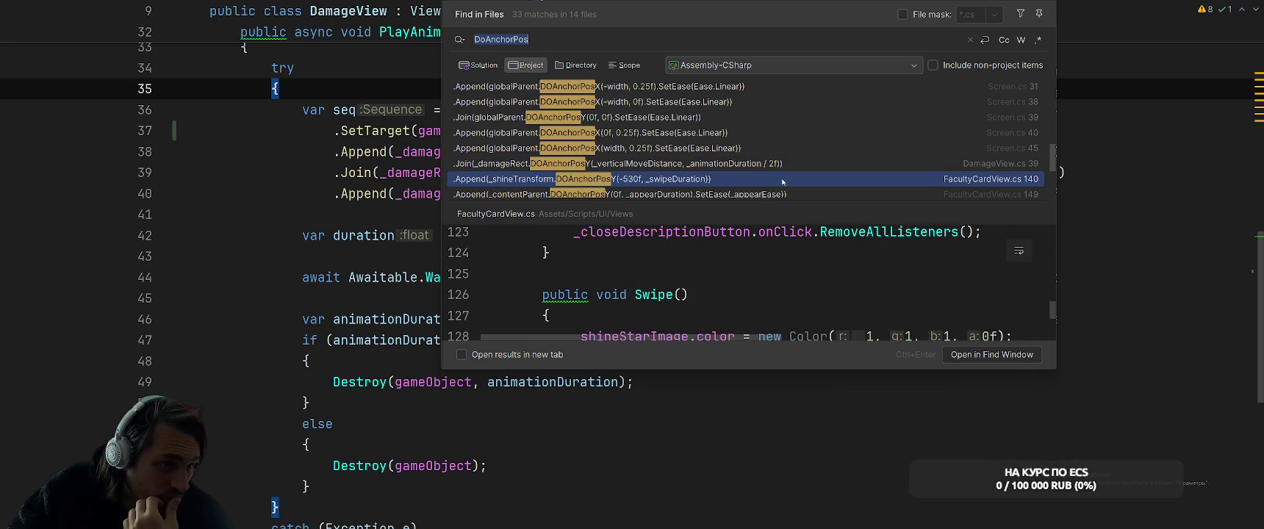
scroll(757, 169, down, 3)
key(Down)
key(Down)
key(Escape)
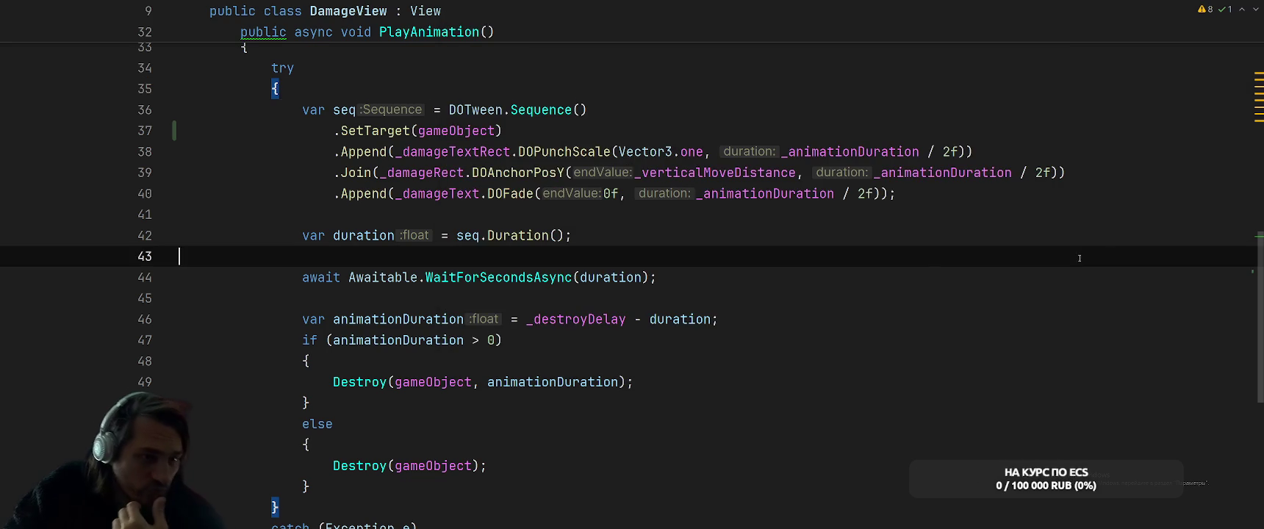
key(alt+Tab)
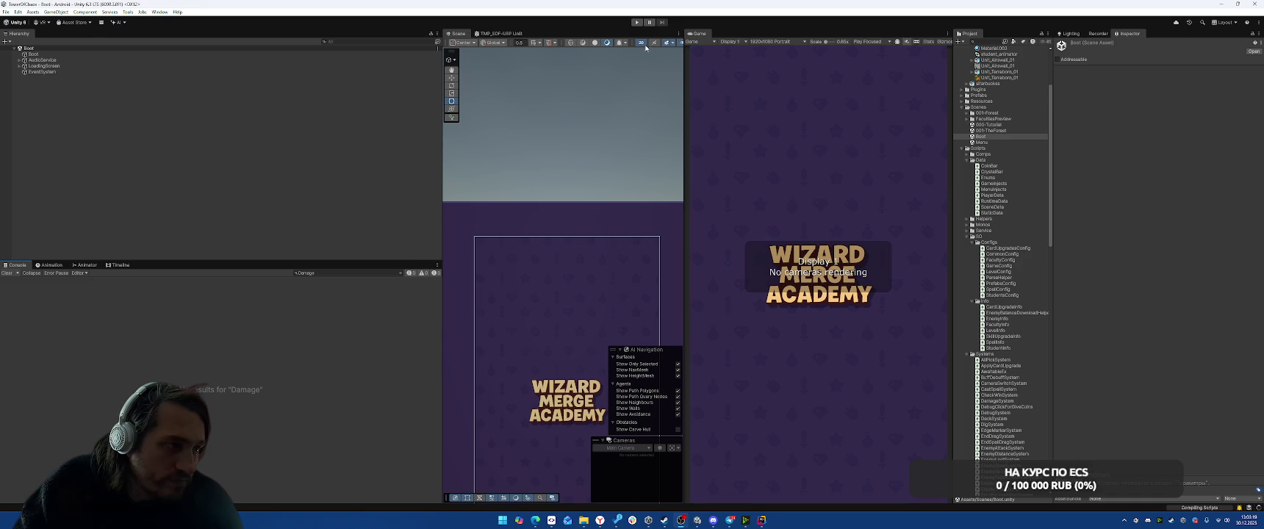
- Play-test Level 3-3 through both waves to victory and return to the menu
click(637, 23)
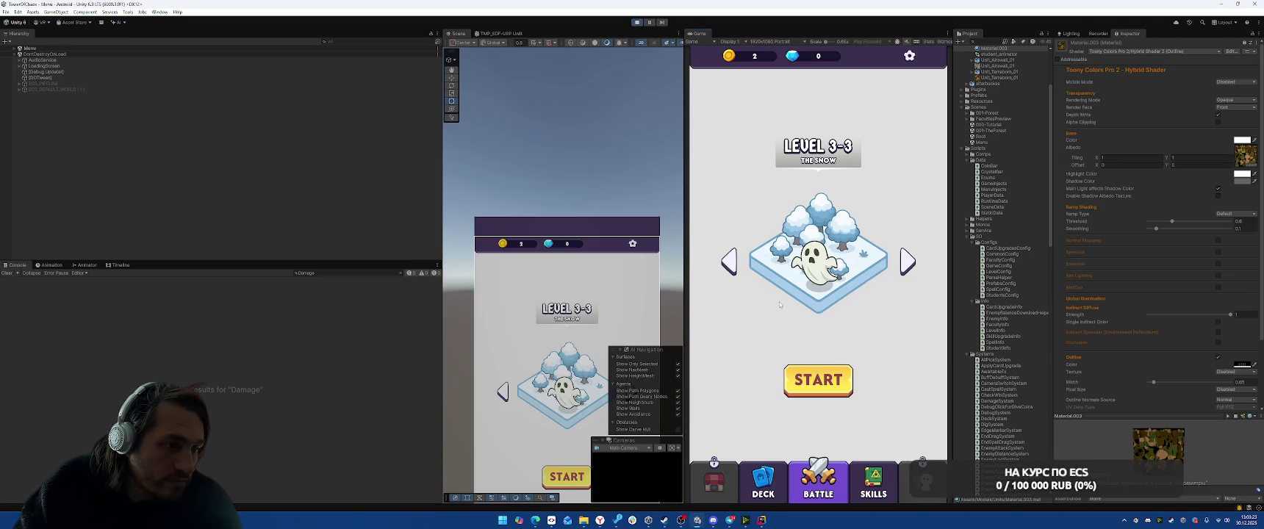
click(820, 382)
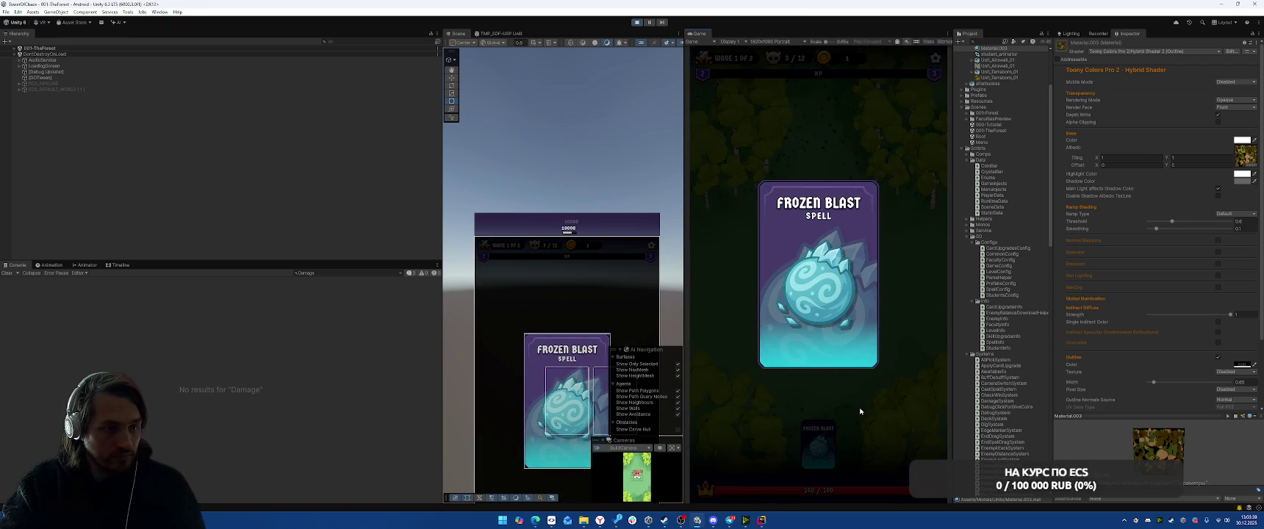
drag(818, 438, 824, 166)
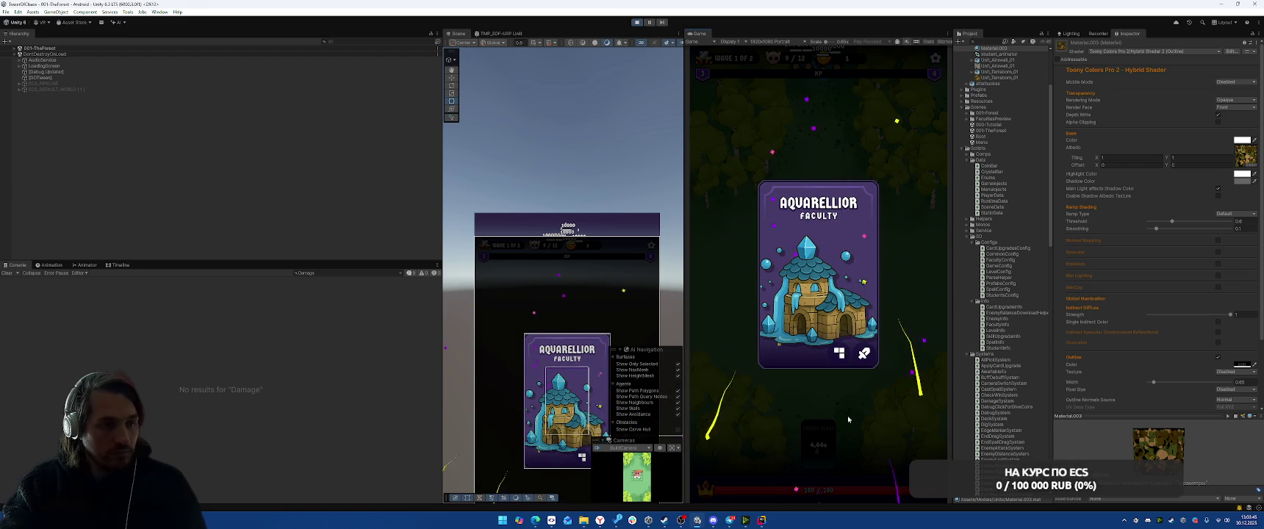
click(849, 309)
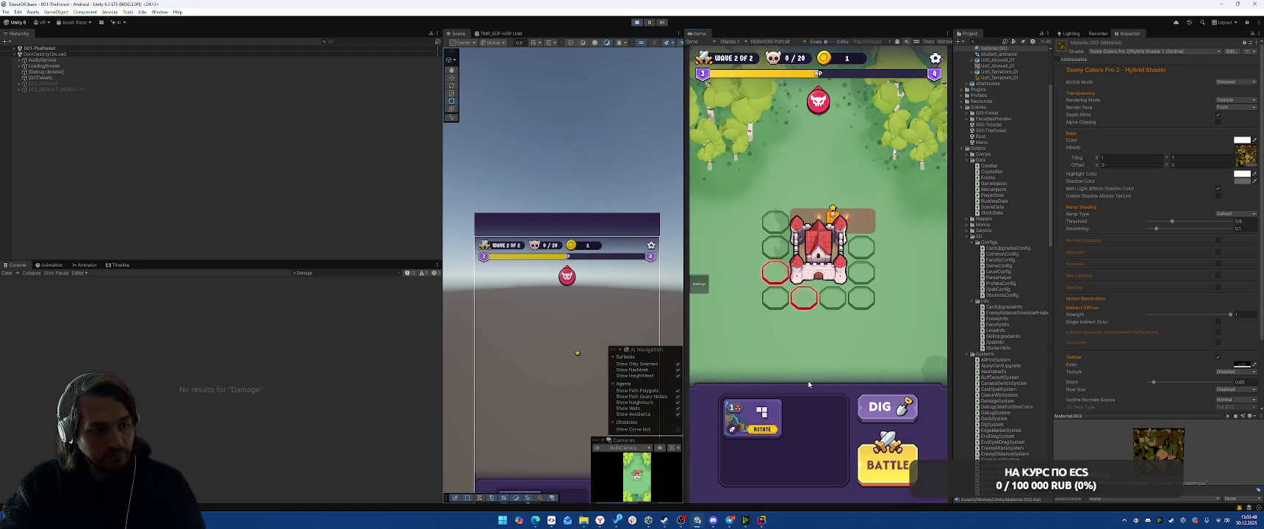
mouse_move(761, 414)
mouse_down()
mouse_move(765, 335)
mouse_move(847, 294)
mouse_up()
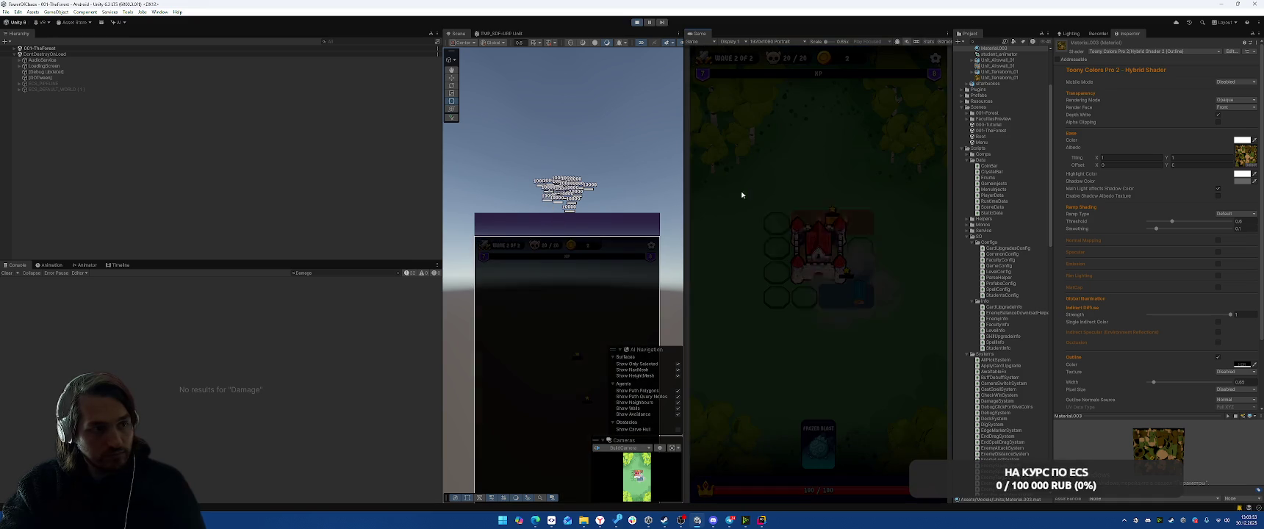
click(818, 338)
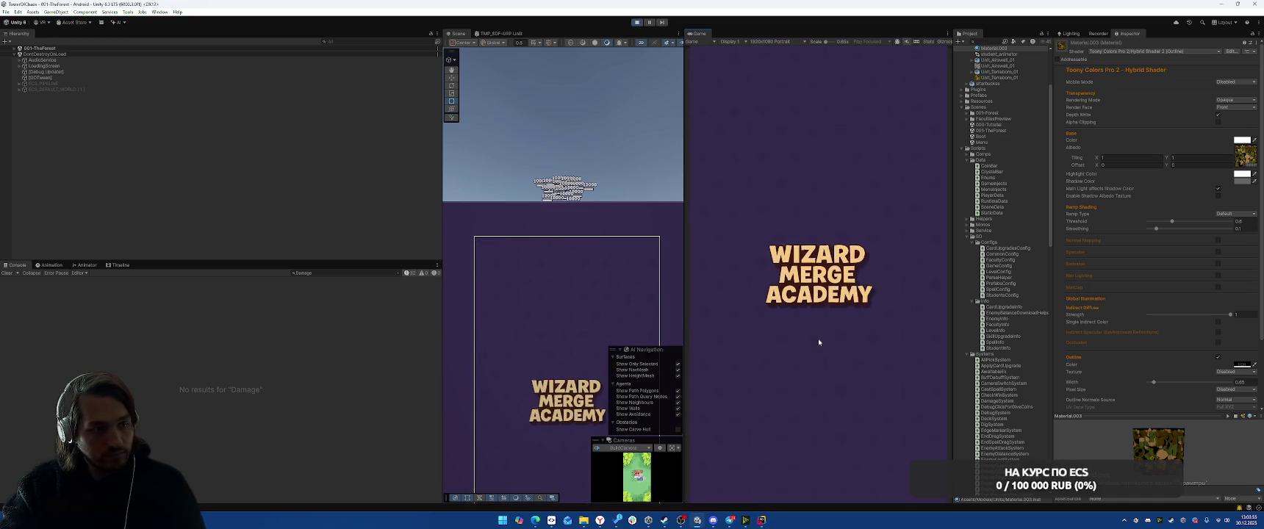
- Clear the Damage console filter and open the MissingReferenceException's DamageView.cs line in Rider
click(398, 273)
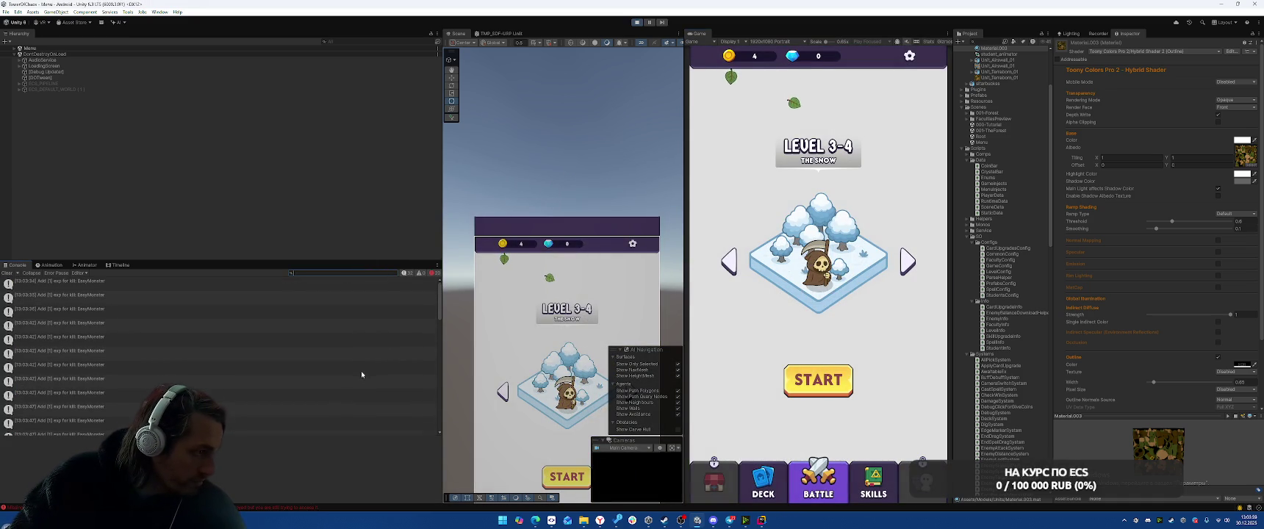
click(267, 347)
scroll(267, 351, down, 1)
click(218, 469)
key(ctrl+a)
click(218, 467)
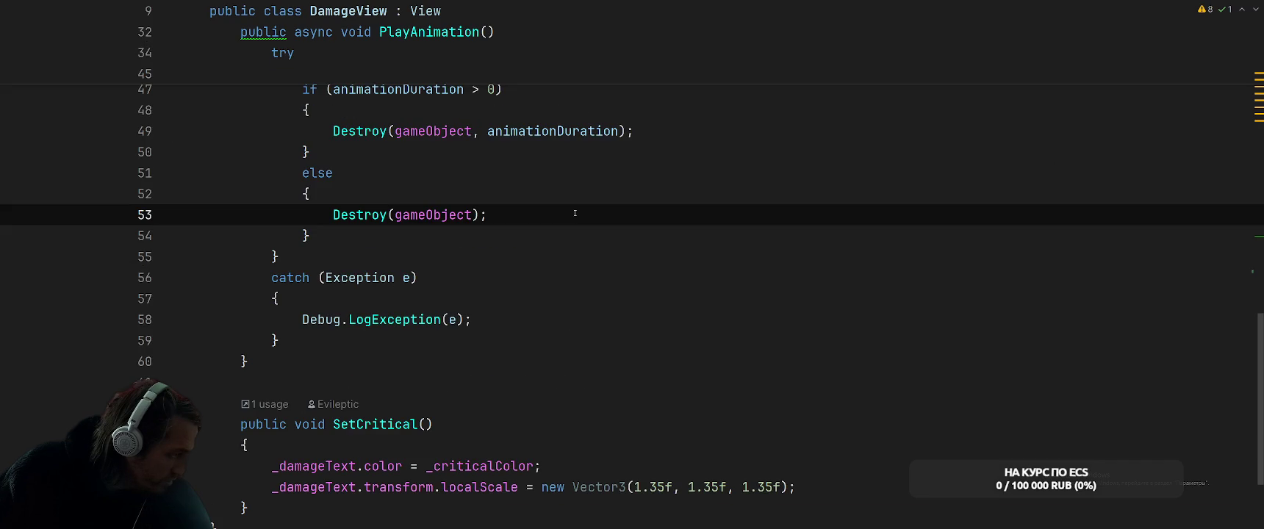
- Add an if (gameObject) block after the await, closing it below the else branch, and reformat
scroll(575, 214, up, 5)
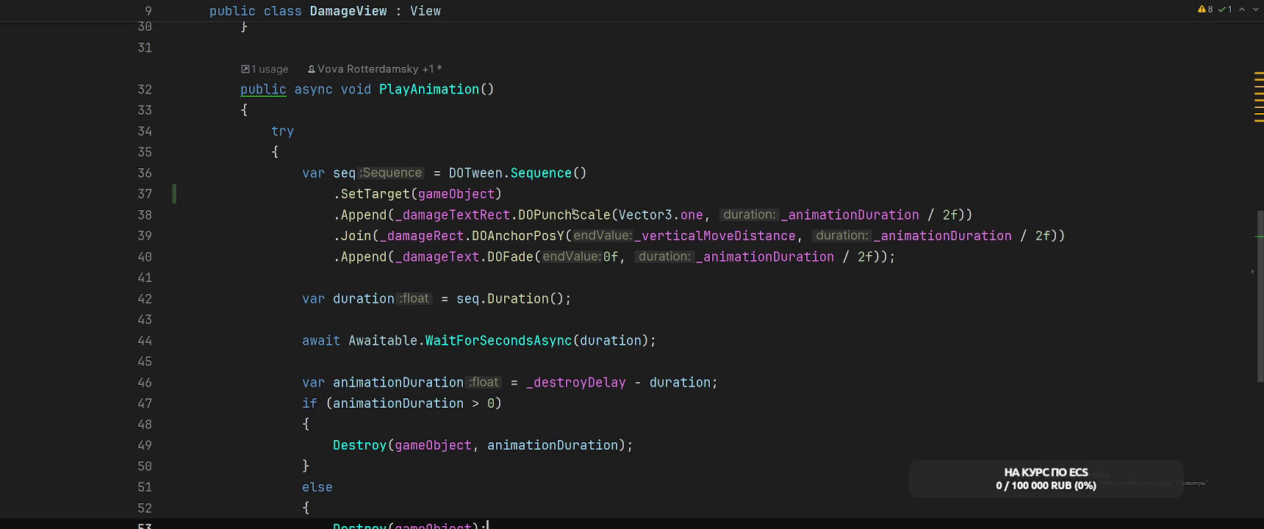
scroll(574, 213, down, 2)
click(725, 235)
key(Return)
text(if(game)
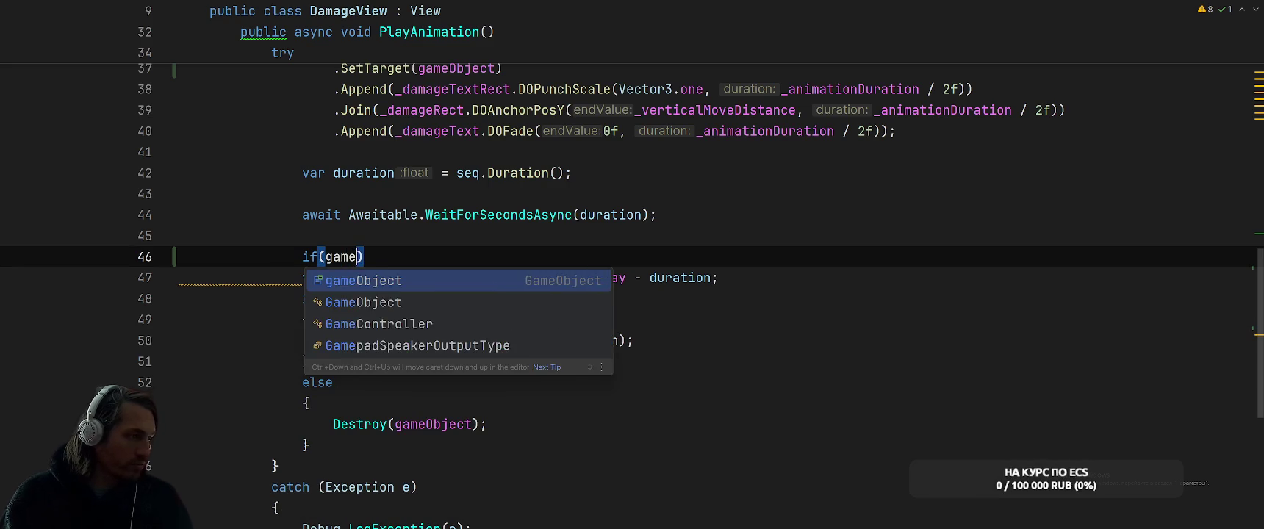
key(Return)
text({)
key(Delete)
click(503, 442)
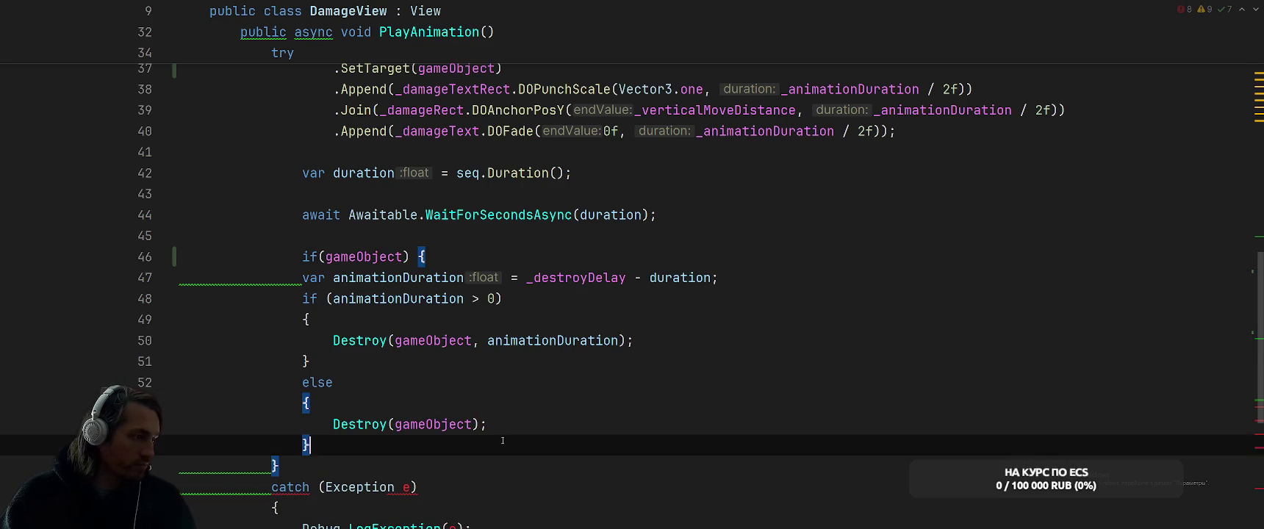
key(Return)
key(ctrl+alt+l)
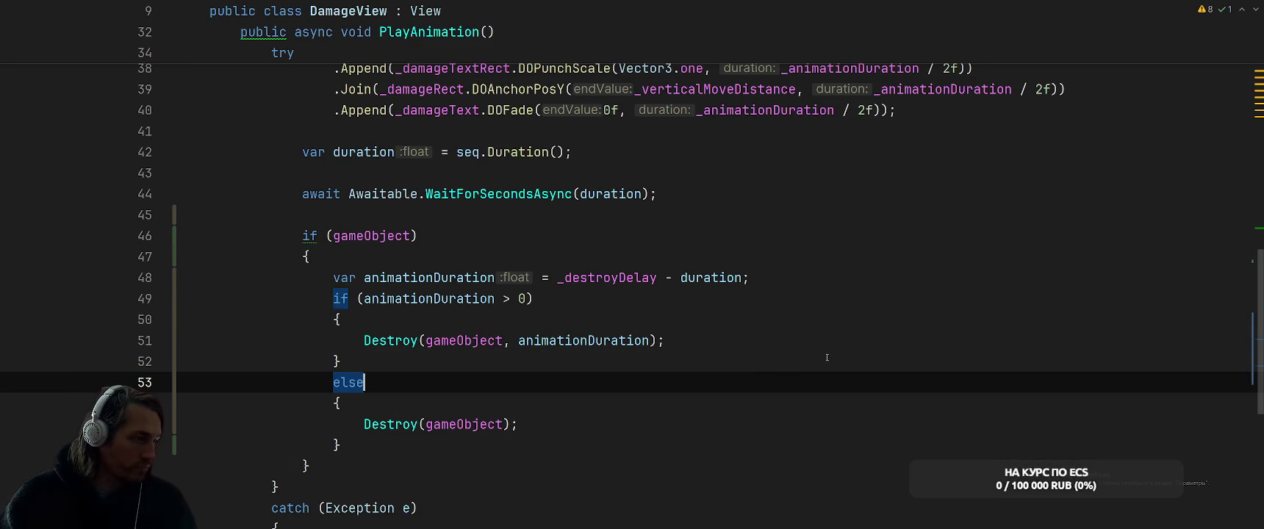
click(829, 354)
- Let Unity recompile, then recheck the if (gameObject) line after the await before returning
key(alt+Tab)
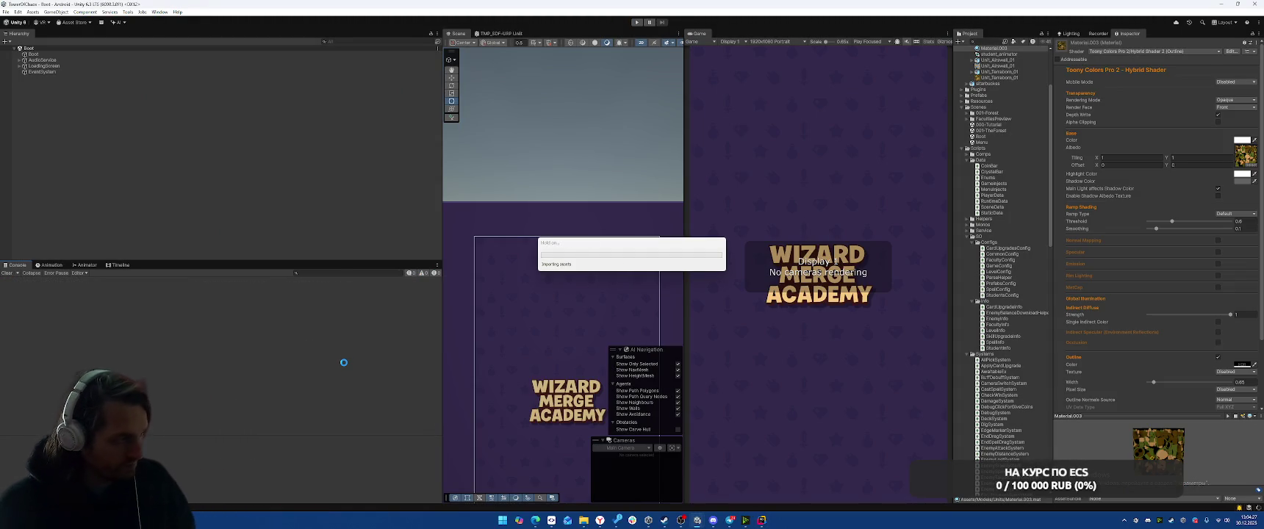
click(762, 526)
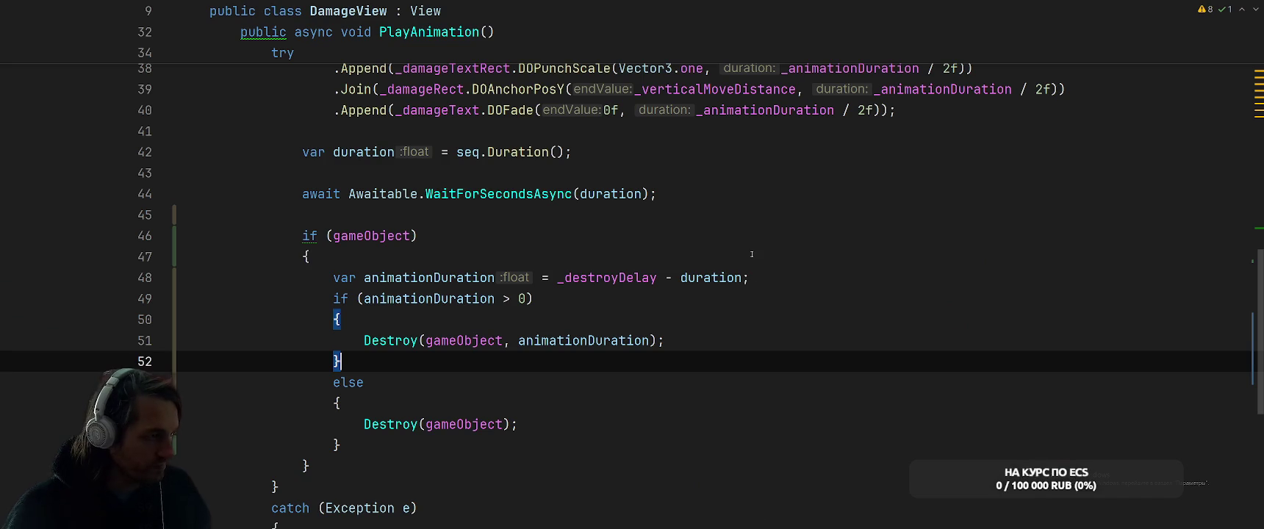
key(ctrl+minus)
key(ctrl+minus)
scroll(752, 254, up, 2)
scroll(754, 269, down, 2)
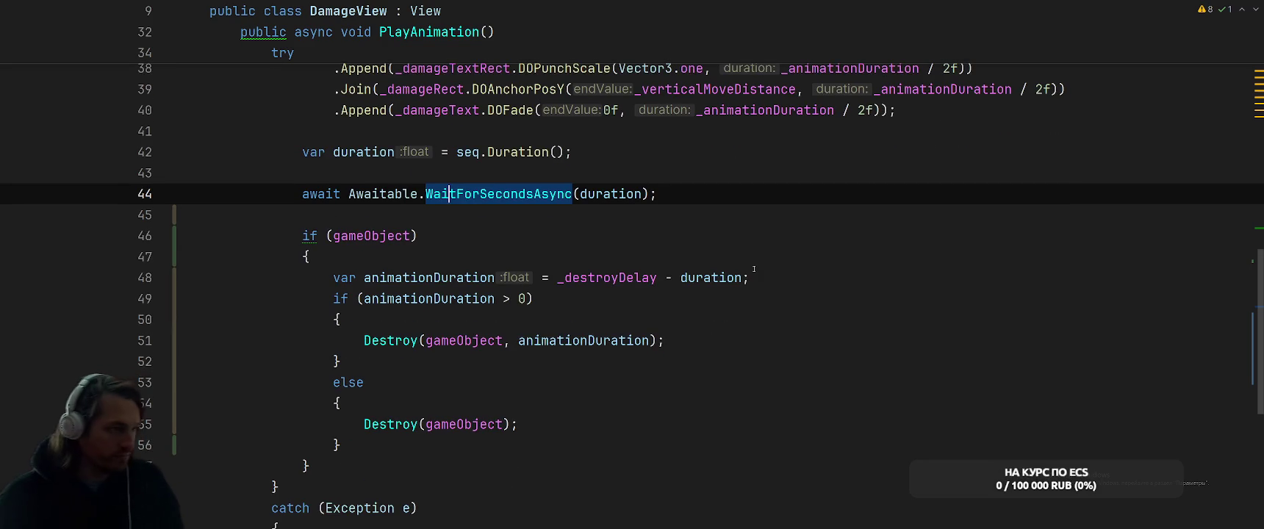
scroll(795, 222, up, 2)
scroll(795, 222, down, 2)
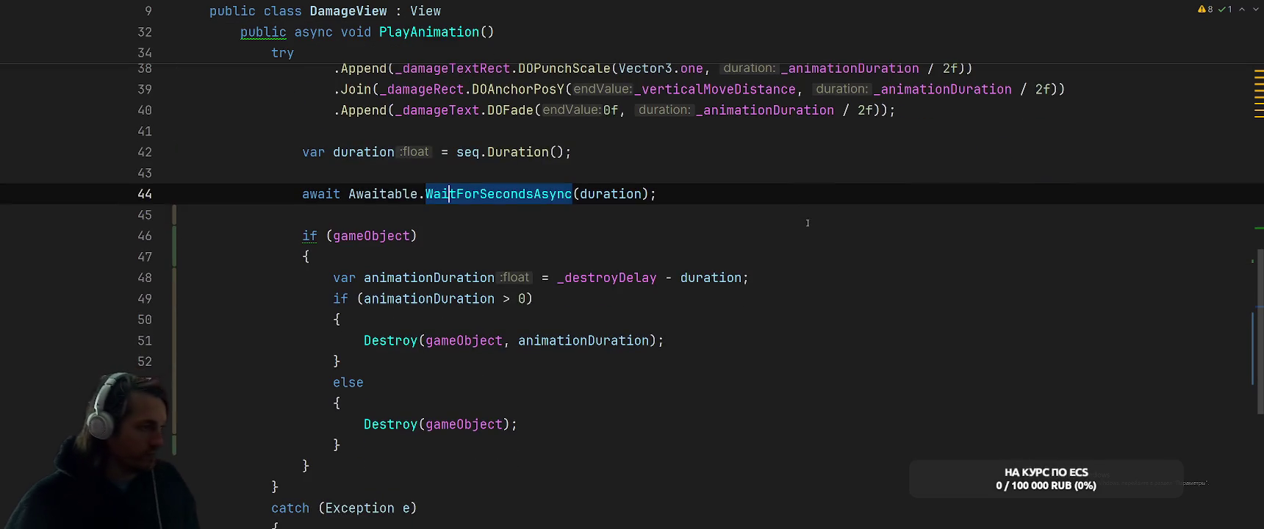
click(796, 222)
click(806, 235)
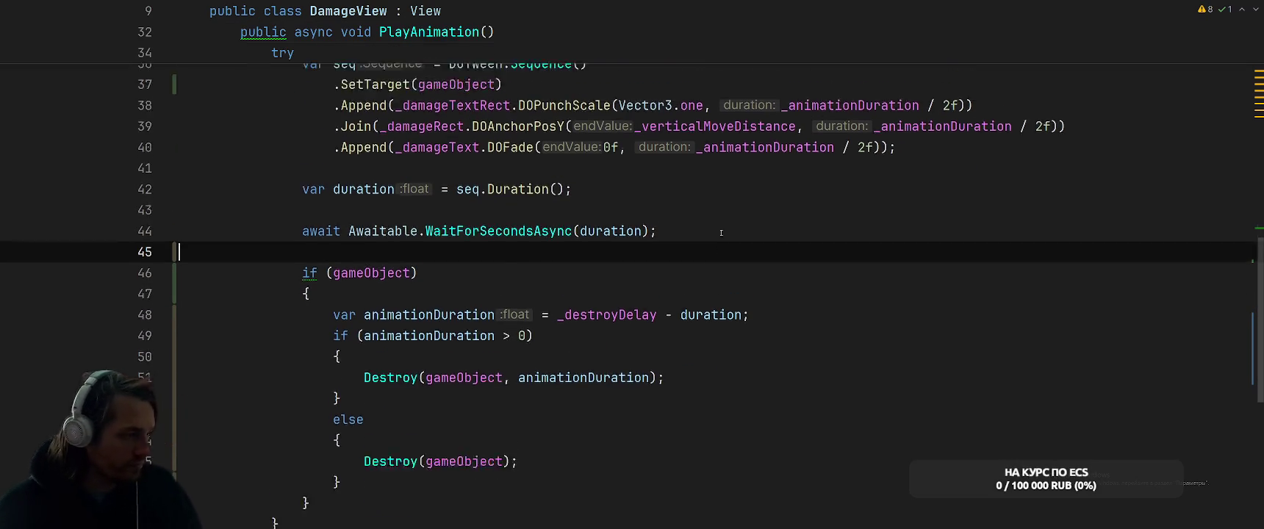
key(alt+Tab)
- Clear the log, replay with Ingiflame and Airswall Faculty to victory, then open a MissingReferenceException entry
click(9, 273)
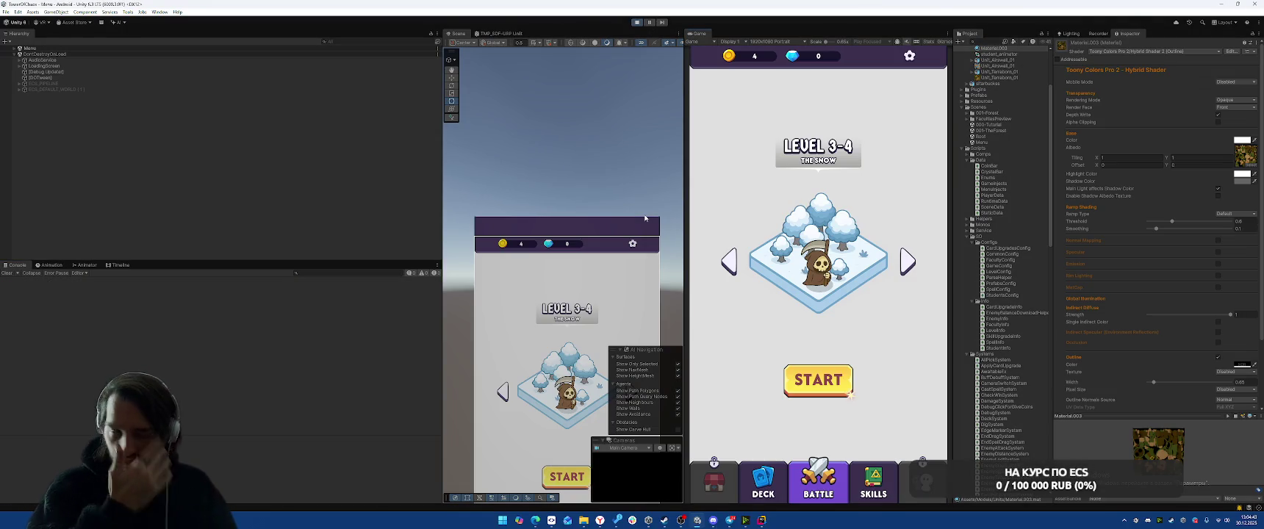
click(847, 375)
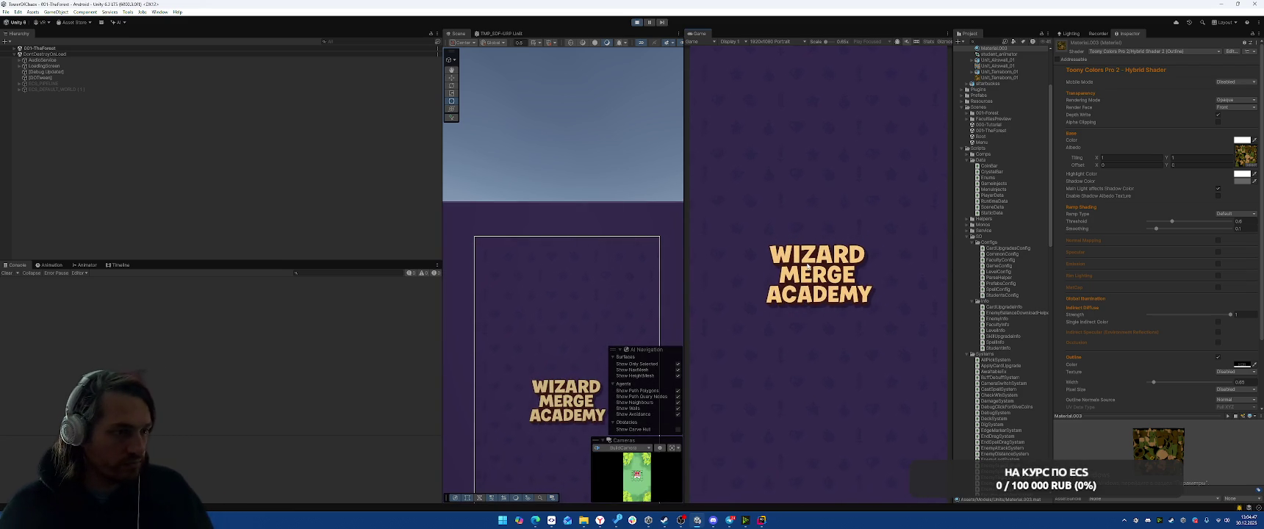
click(818, 295)
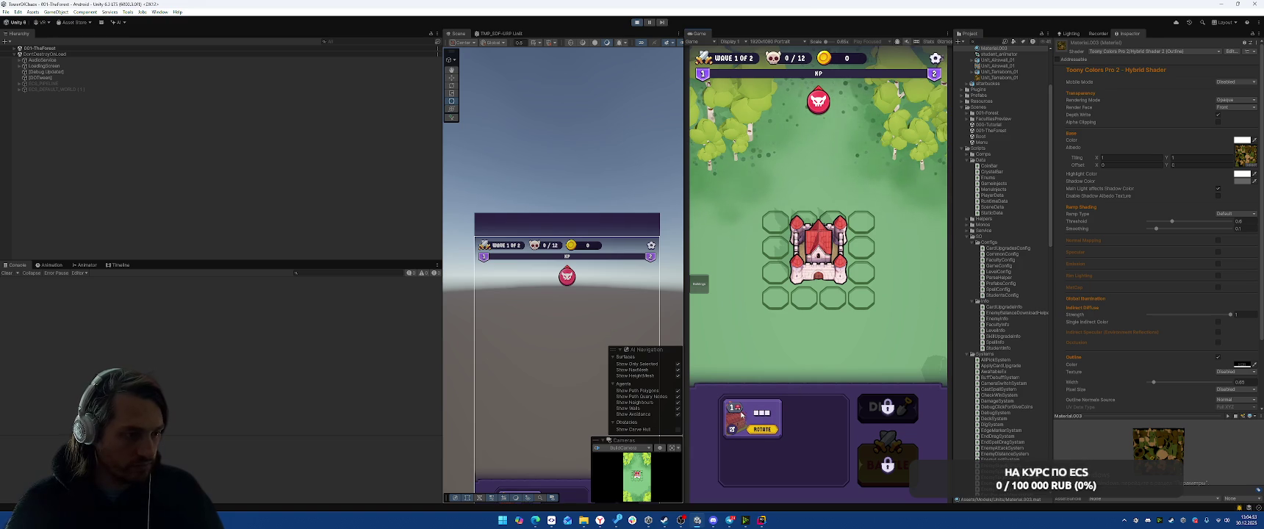
mouse_move(759, 423)
mouse_down()
mouse_move(860, 257)
mouse_move(804, 220)
mouse_up()
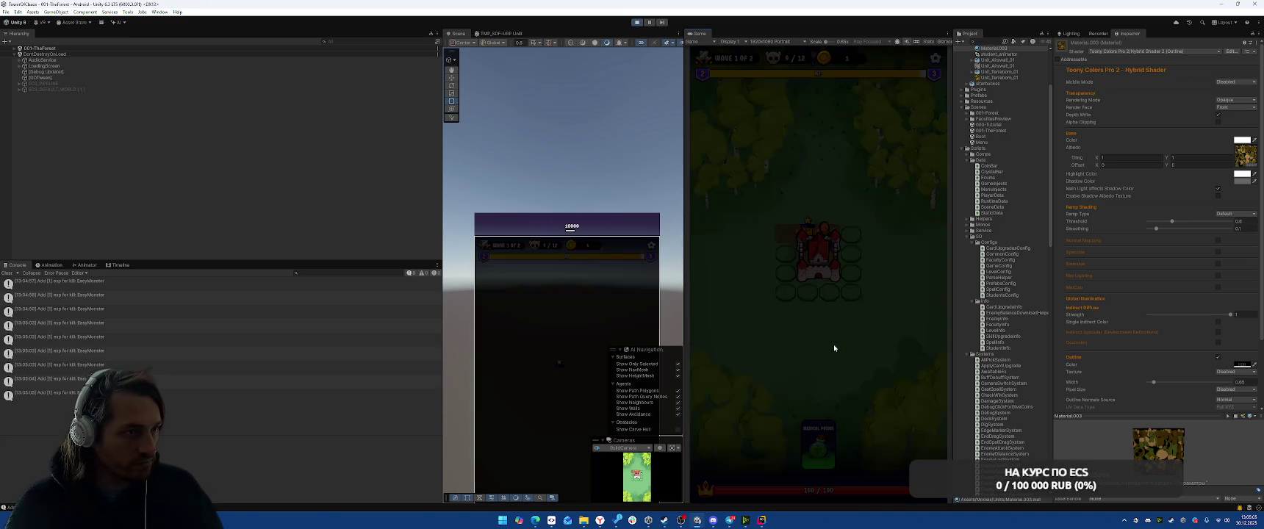
click(751, 294)
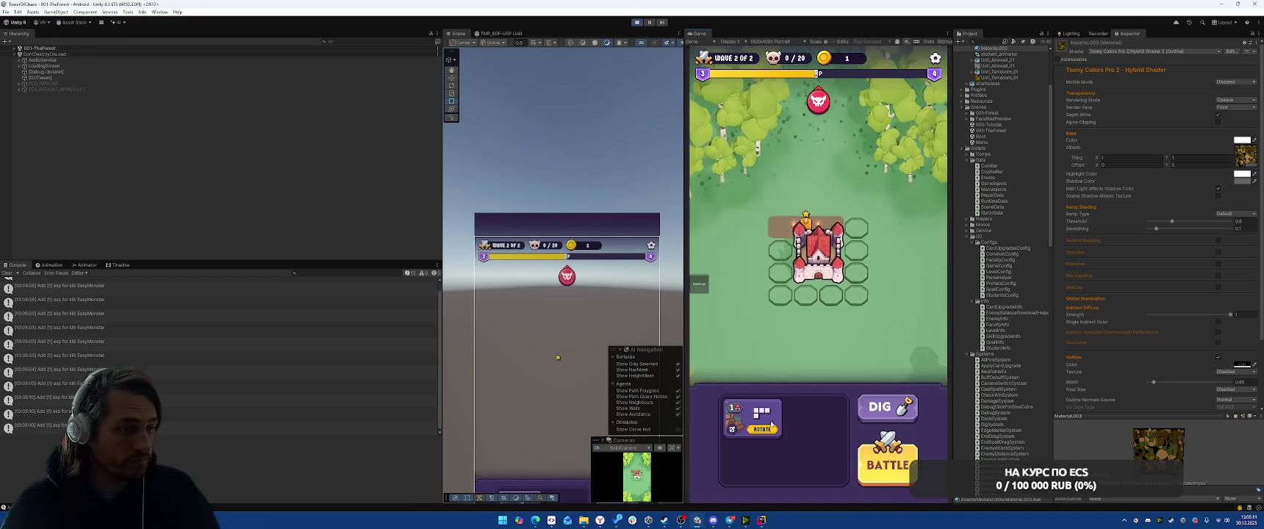
drag(772, 425, 873, 434)
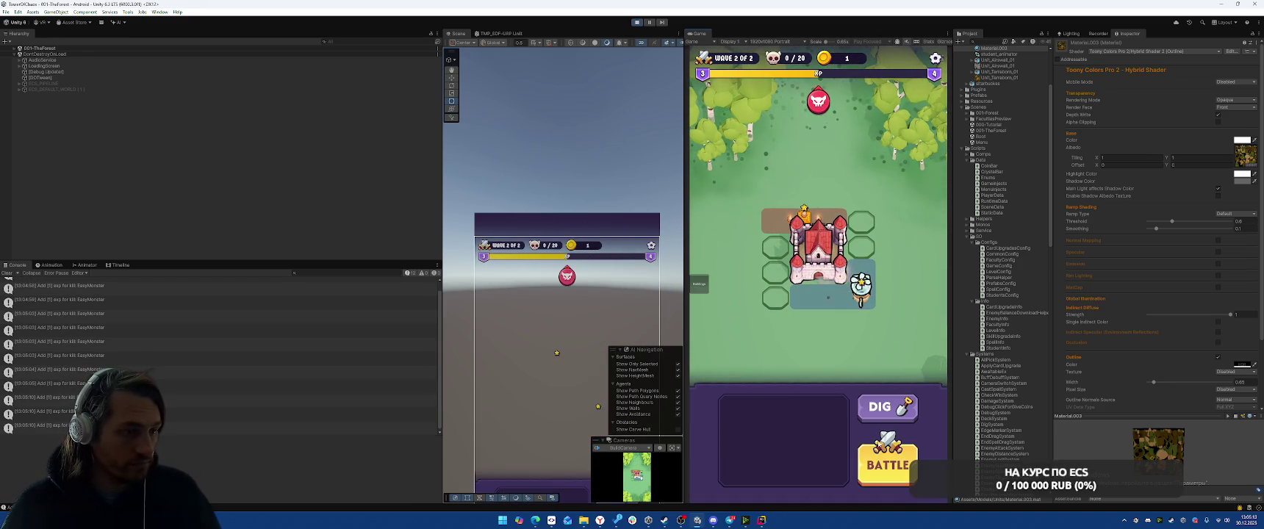
click(875, 435)
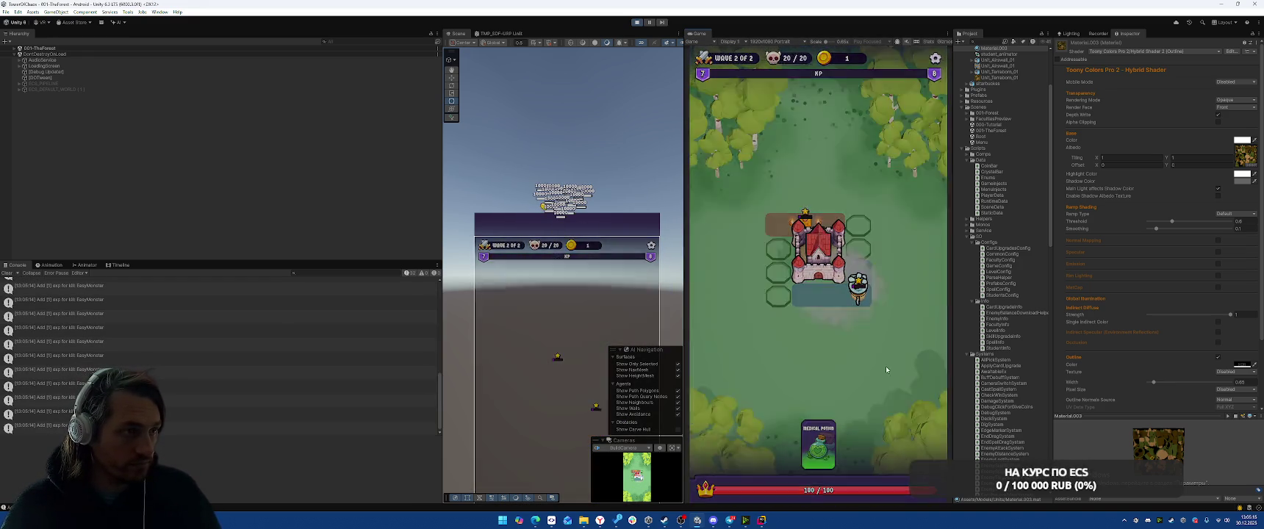
click(6, 273)
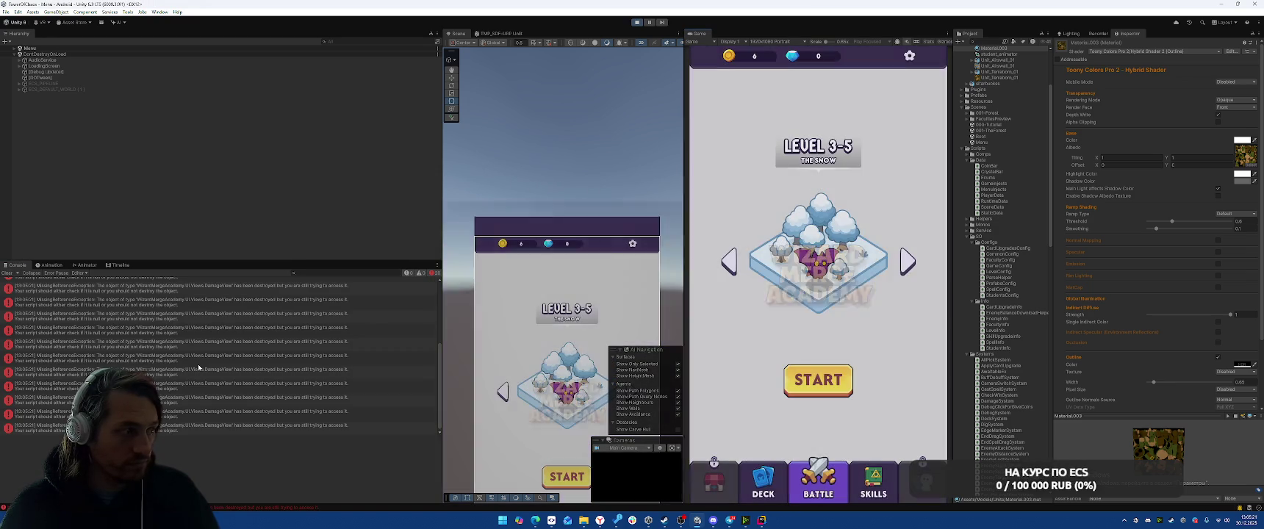
click(268, 386)
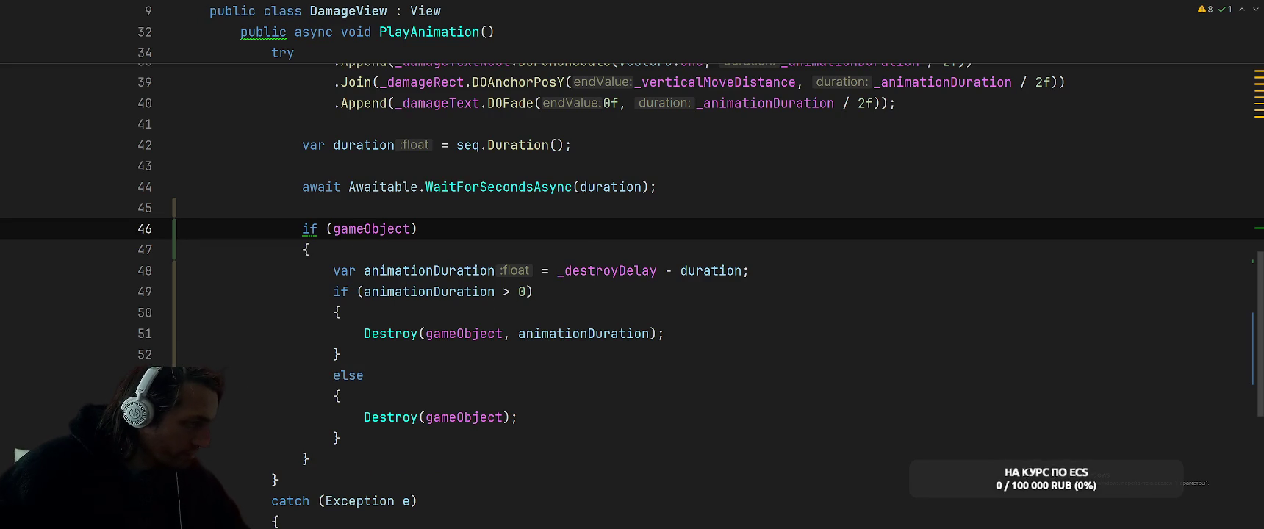
- Open the MissingReferenceException source lines in DamageView.cs from the Unity console
mouse_move(365, 227)
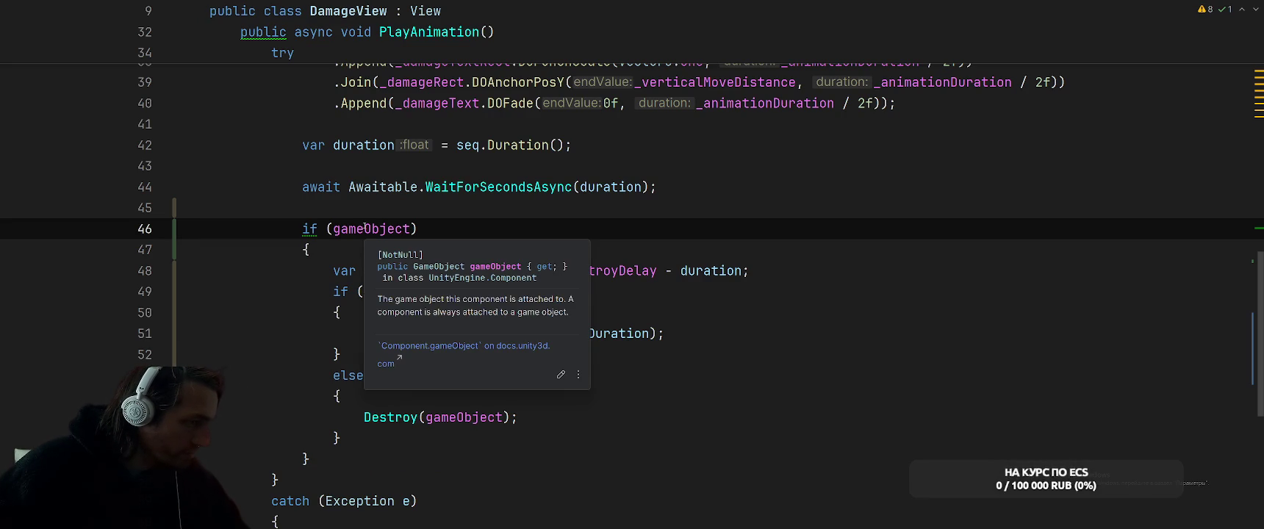
key(alt+Tab)
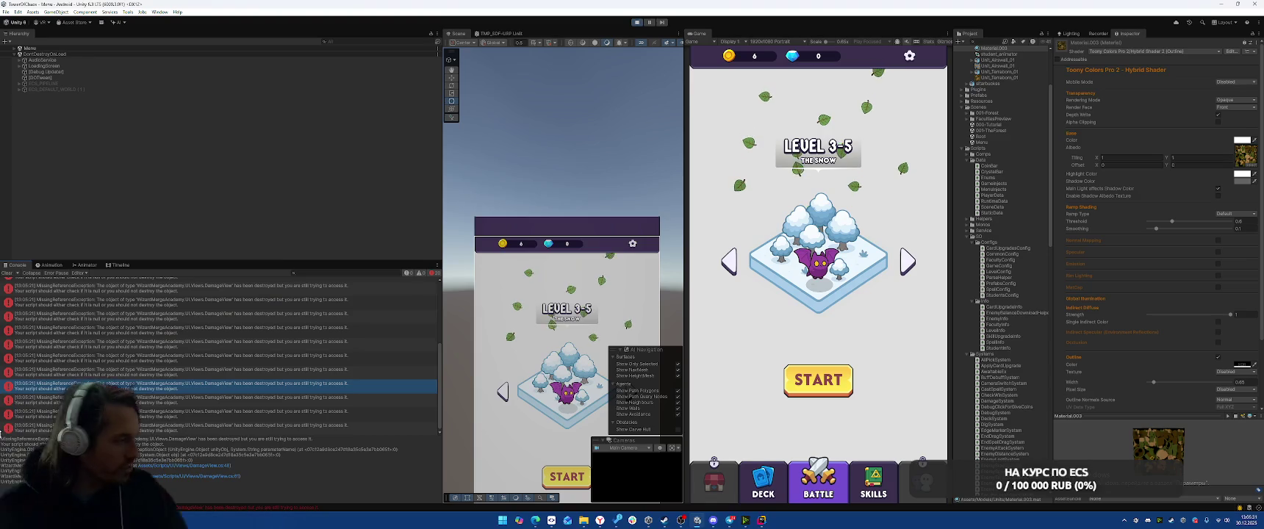
click(189, 395)
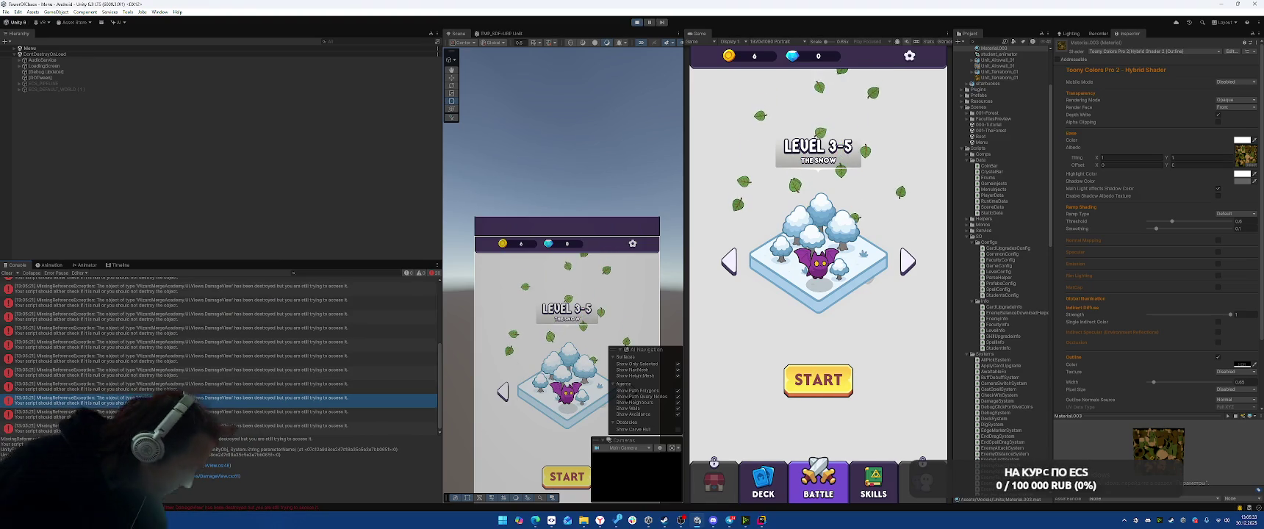
double_click(189, 396)
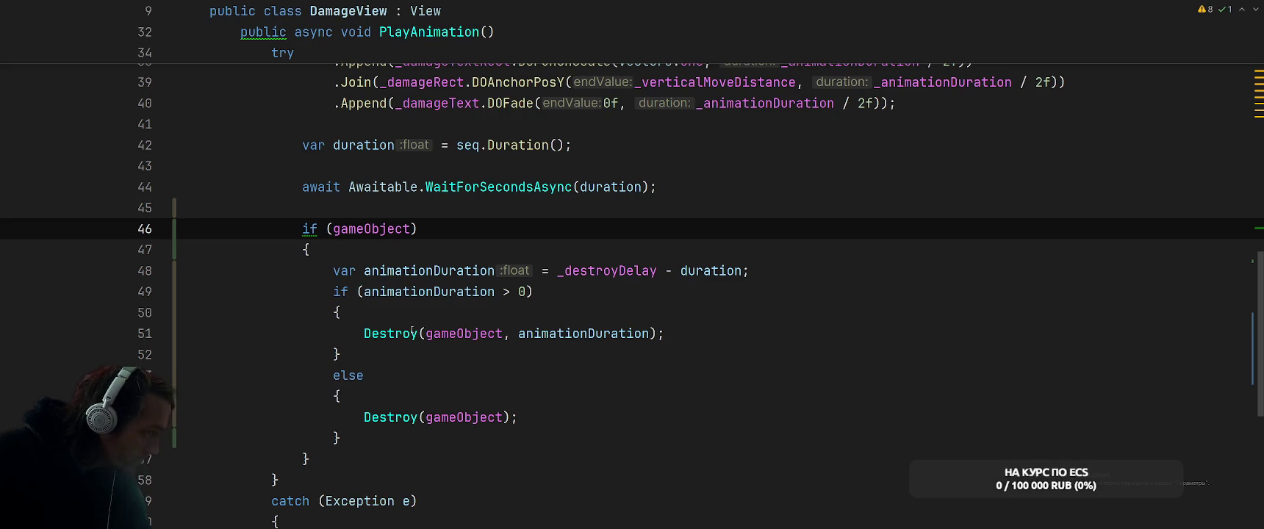
key(alt+Tab)
double_click(189, 441)
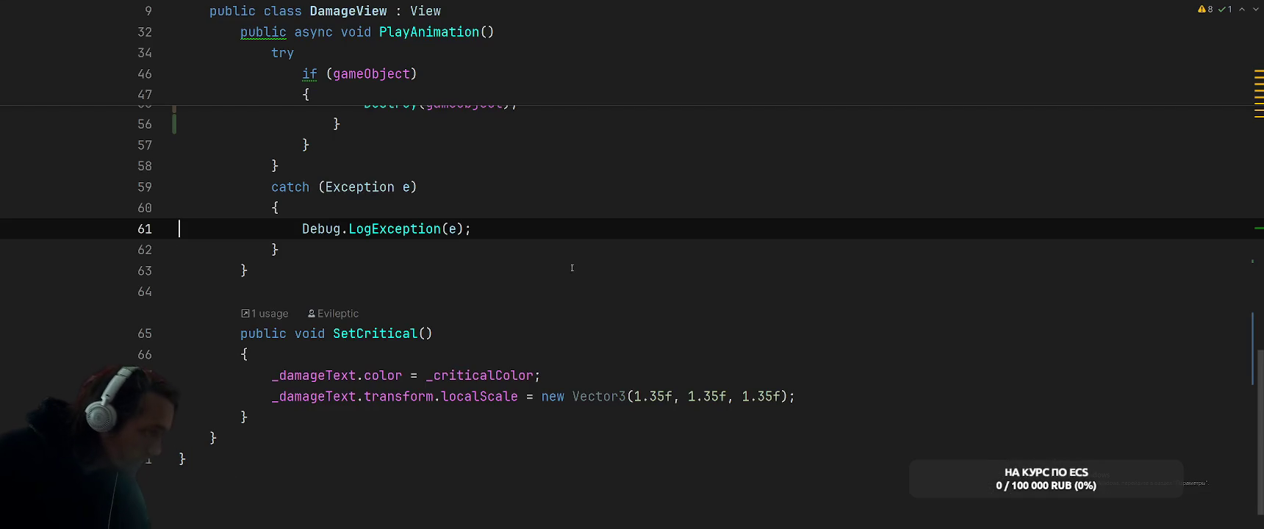
key(alt+Tab)
key(alt+Tab)
- Replace gameObject with this in the line-46 check and switch back to Unity
scroll(577, 237, up, 6)
scroll(577, 237, up, 1)
double_click(371, 291)
text(this)
key(Escape)
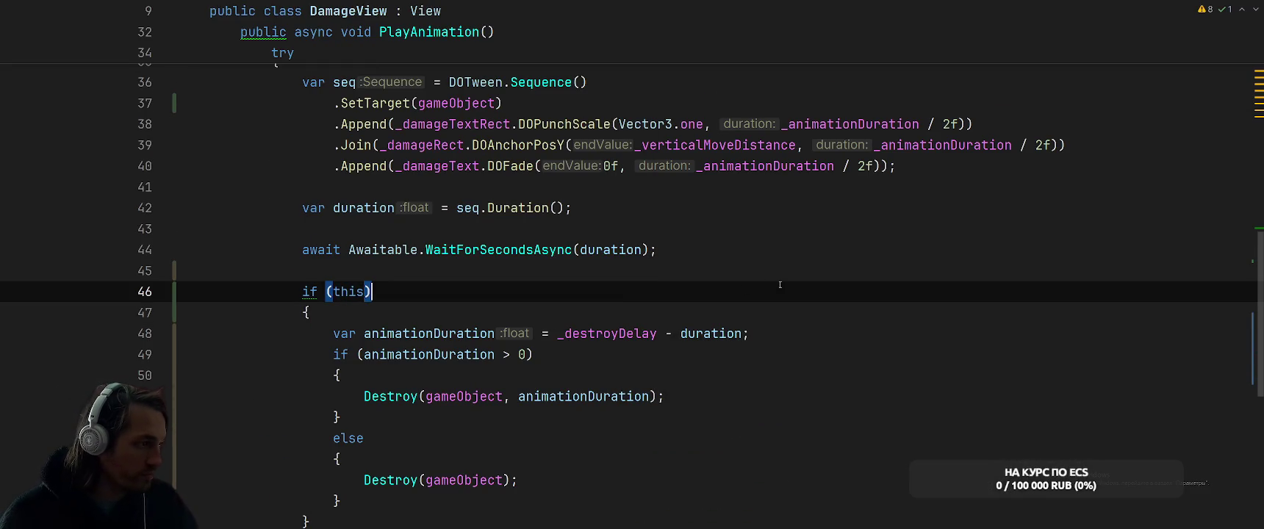
key(alt+Tab)
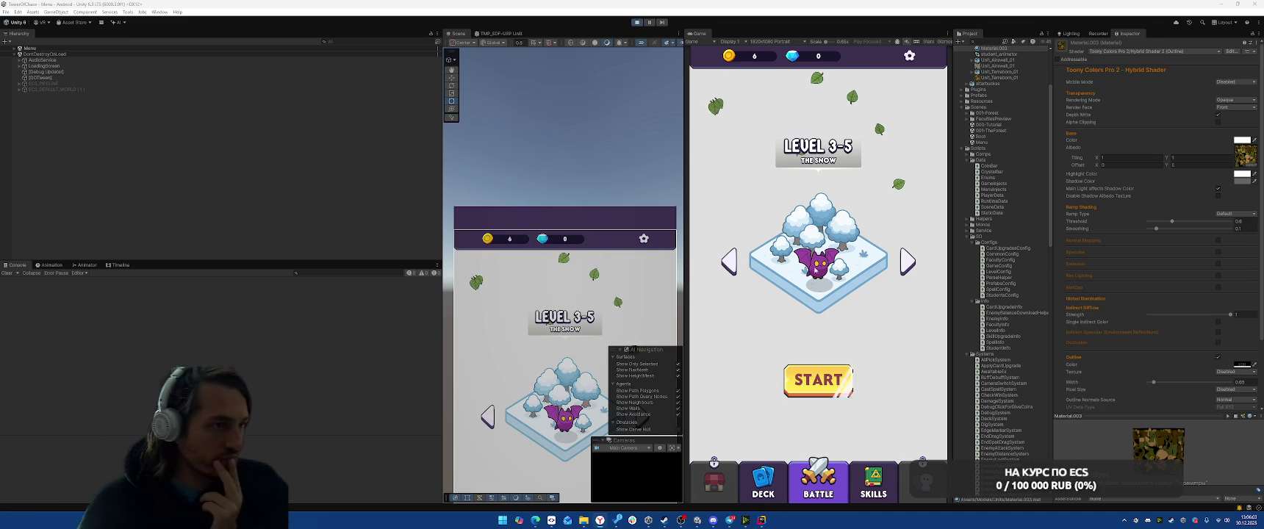
- Win the forest level using Magflame, Fire Ball, Airswall and a building right of the castle, then collect rewards
click(838, 379)
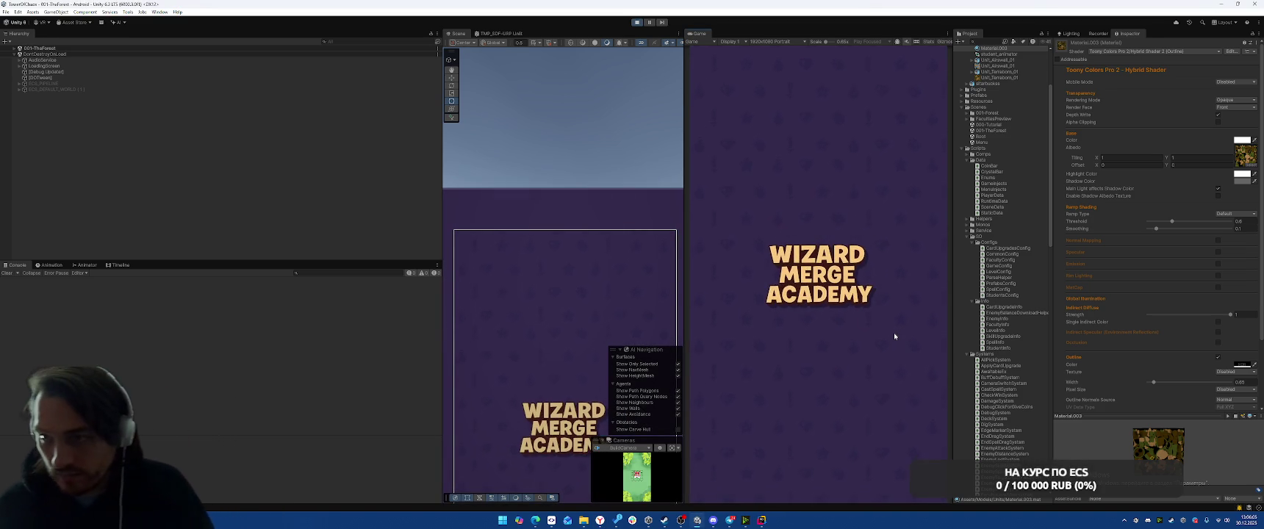
click(785, 276)
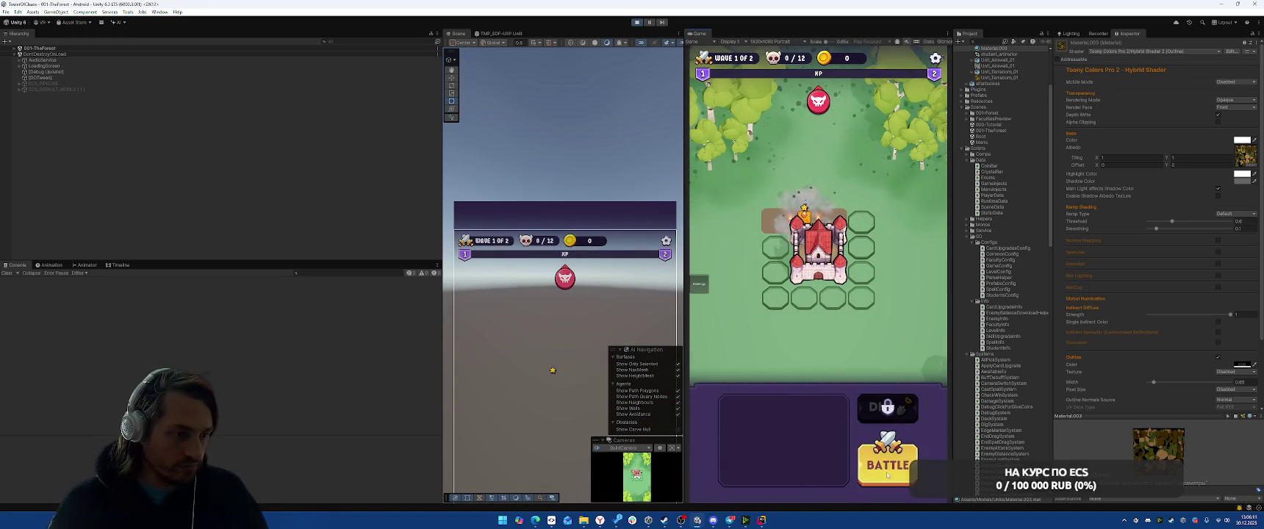
click(887, 475)
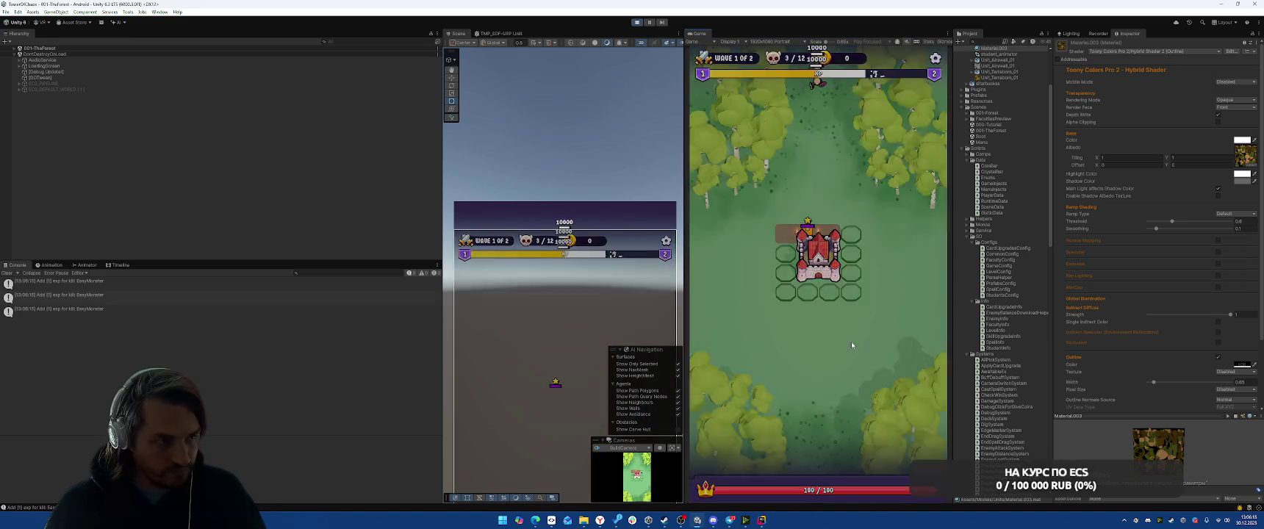
click(829, 291)
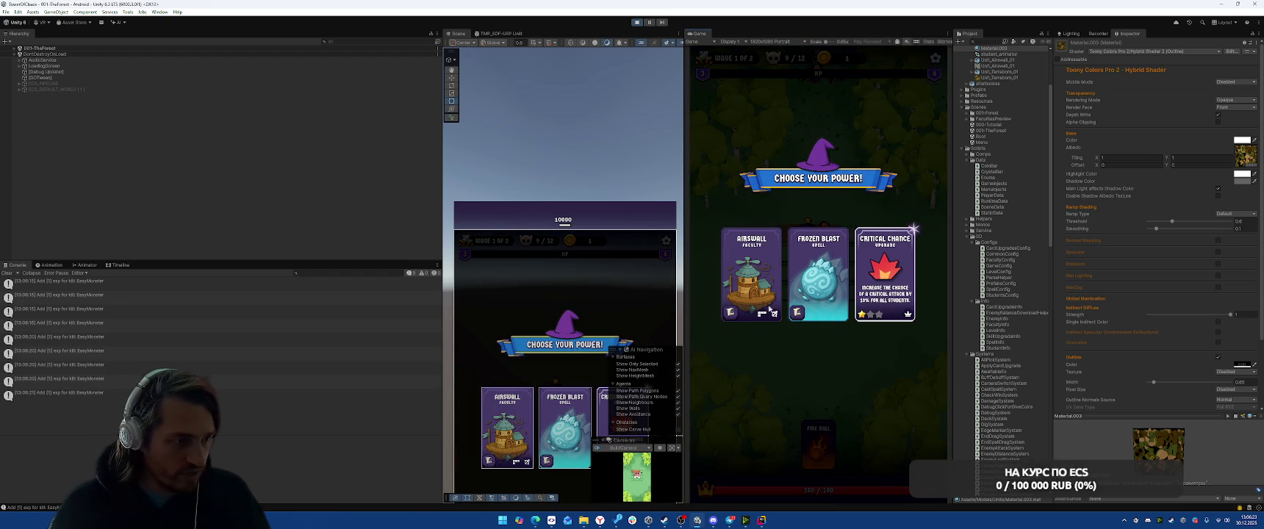
click(747, 308)
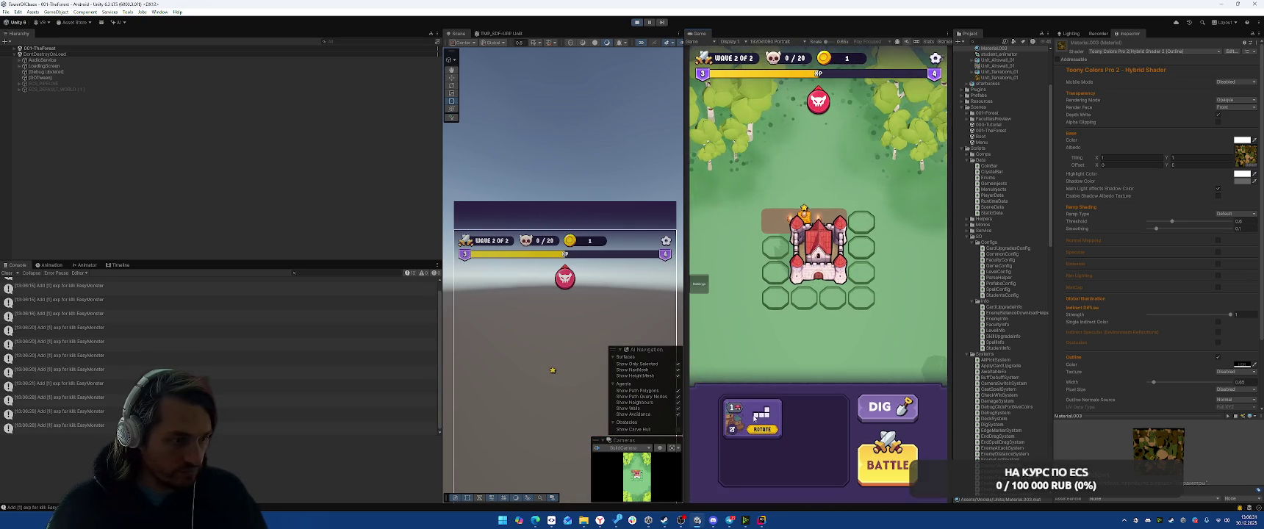
drag(754, 419, 875, 309)
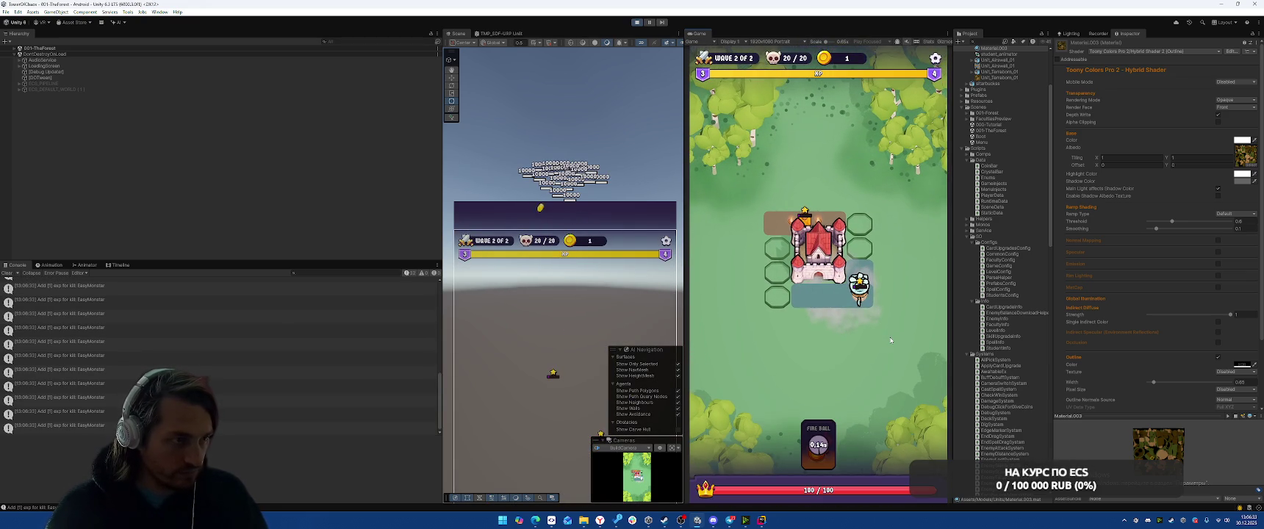
click(822, 338)
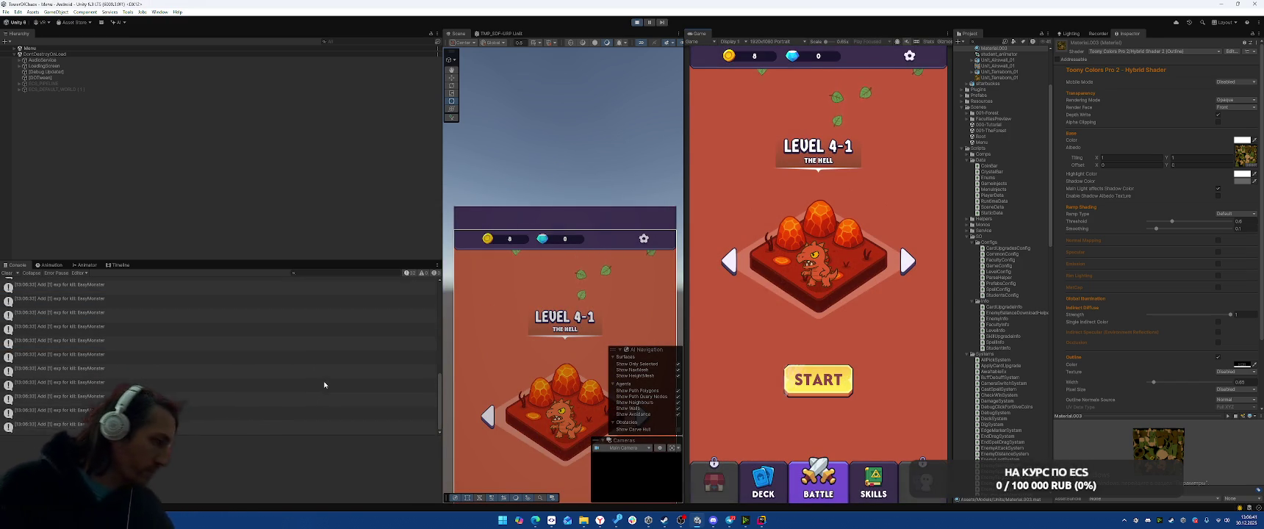
- Stop play mode and inspect the last exp-gain log message in the console
key(ctrl+p)
mouse_move(550, 521)
click(522, 496)
click(299, 413)
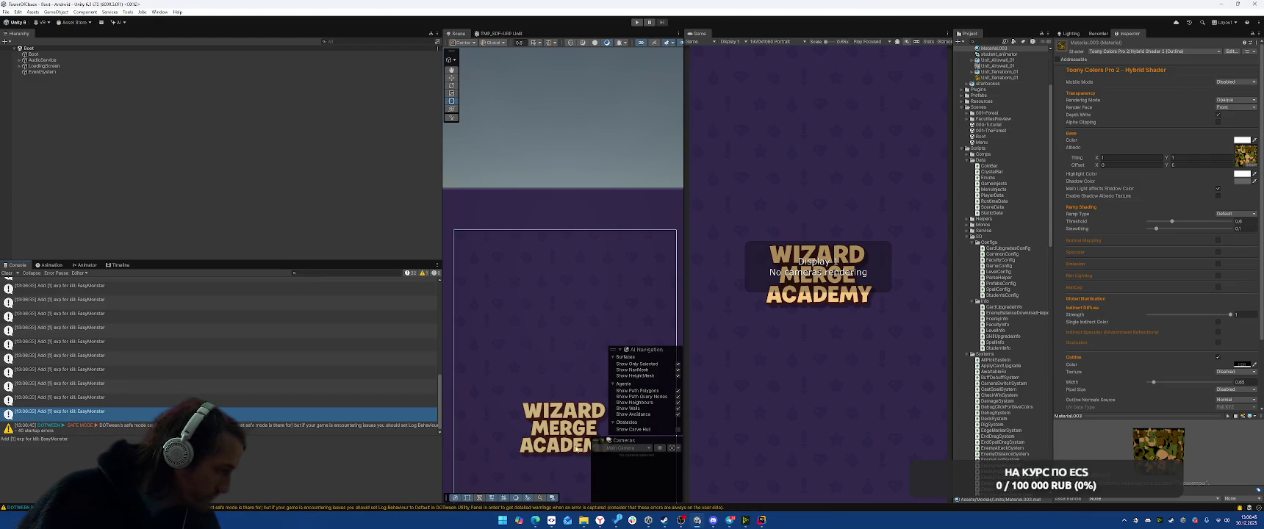